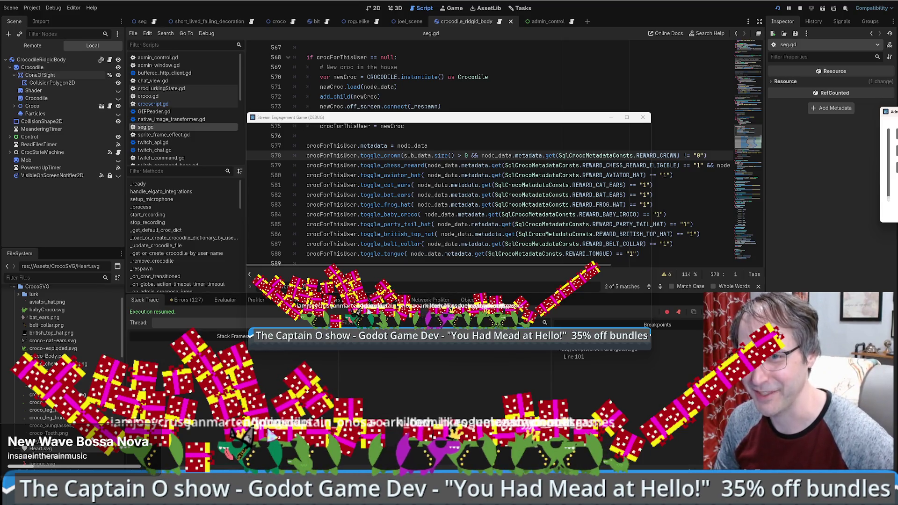
Move the game's debug window aside and minimize it so seg.gd's crocodile code is fully visible.
{"action": "left_click_drag", "start_coordinate": [412, 122], "coordinate": [412, 127]}
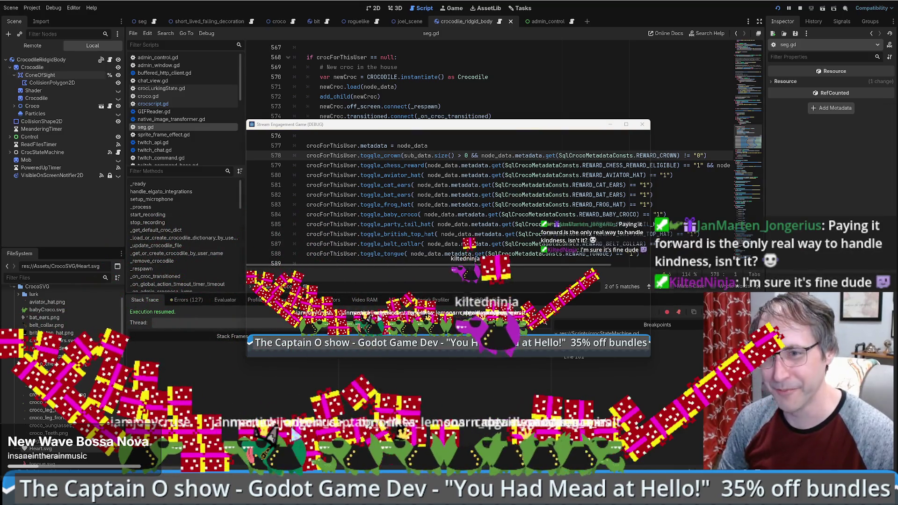
{"action": "left_click", "coordinate": [417, 204]}
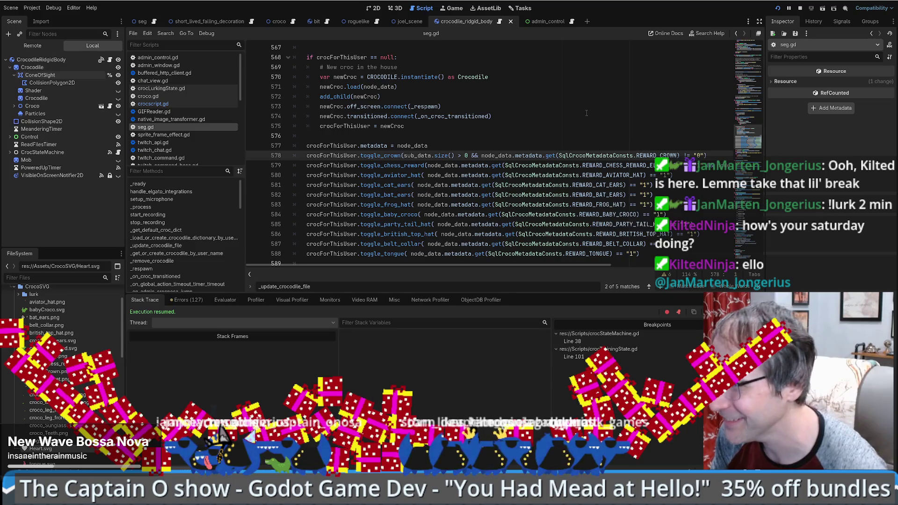
{"action": "left_click", "coordinate": [580, 126]}
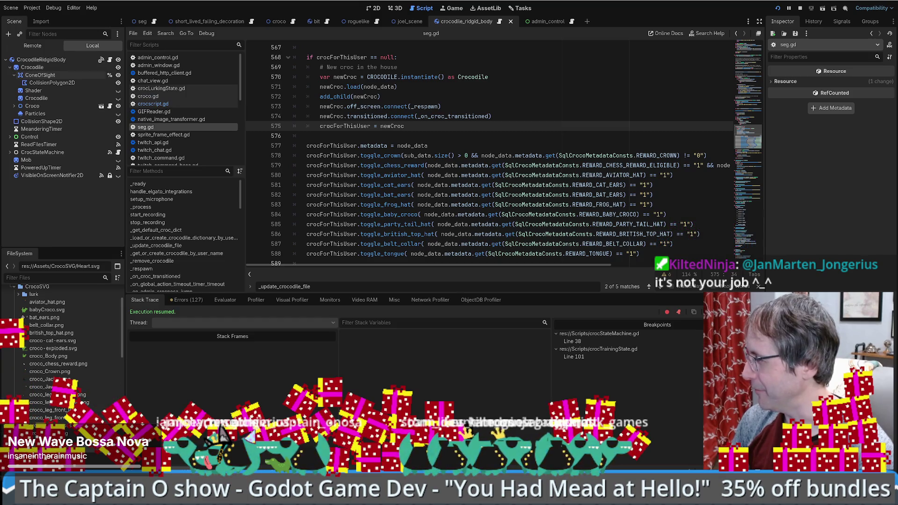
{"action": "left_click", "coordinate": [465, 176]}
{"action": "scroll", "coordinate": [659, 161], "scroll_direction": "down", "scroll_amount": 5}
{"action": "scroll", "coordinate": [660, 161], "scroll_direction": "up", "scroll_amount": 5}
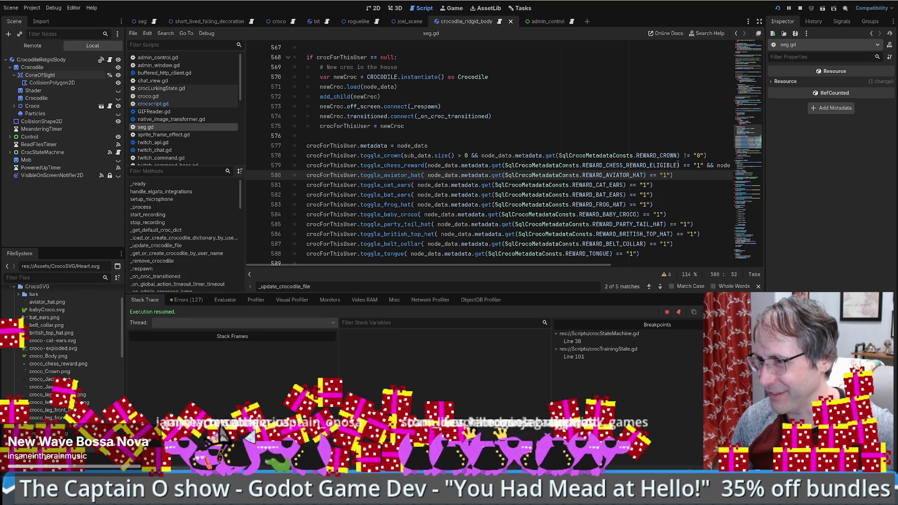
{"action": "scroll", "coordinate": [599, 149], "scroll_direction": "down", "scroll_amount": 2}
{"action": "scroll", "coordinate": [590, 149], "scroll_direction": "up", "scroll_amount": 1}
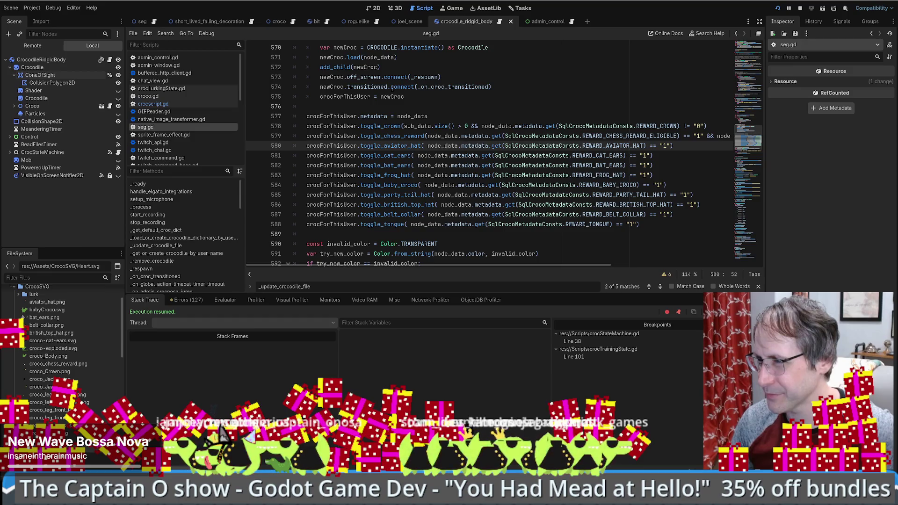
{"action": "mouse_move", "coordinate": [392, 89]}
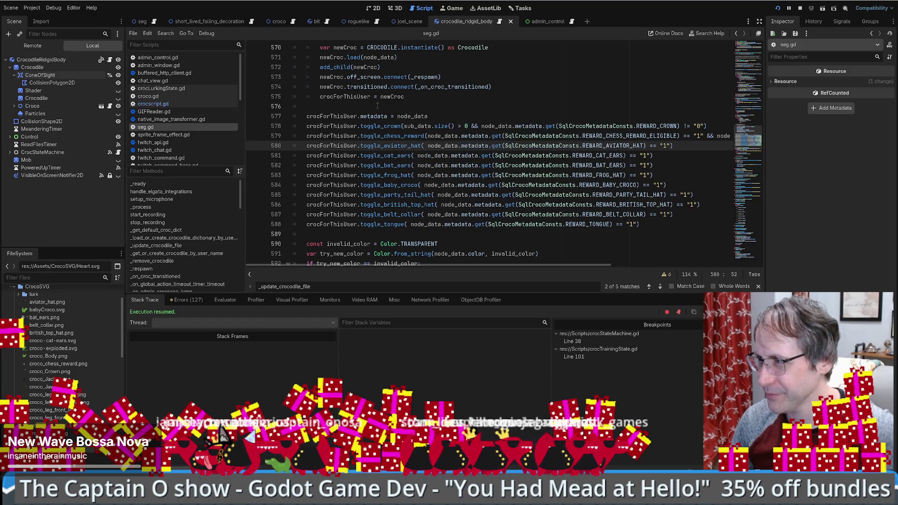
{"action": "scroll", "coordinate": [379, 108], "scroll_direction": "down", "scroll_amount": 3}
{"action": "scroll", "coordinate": [383, 112], "scroll_direction": "up", "scroll_amount": 3}
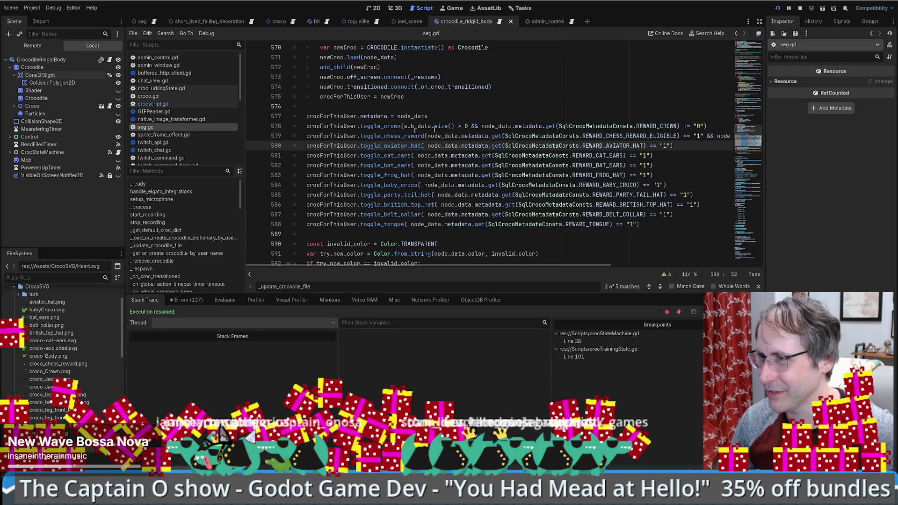
{"action": "double_click", "coordinate": [369, 116]}
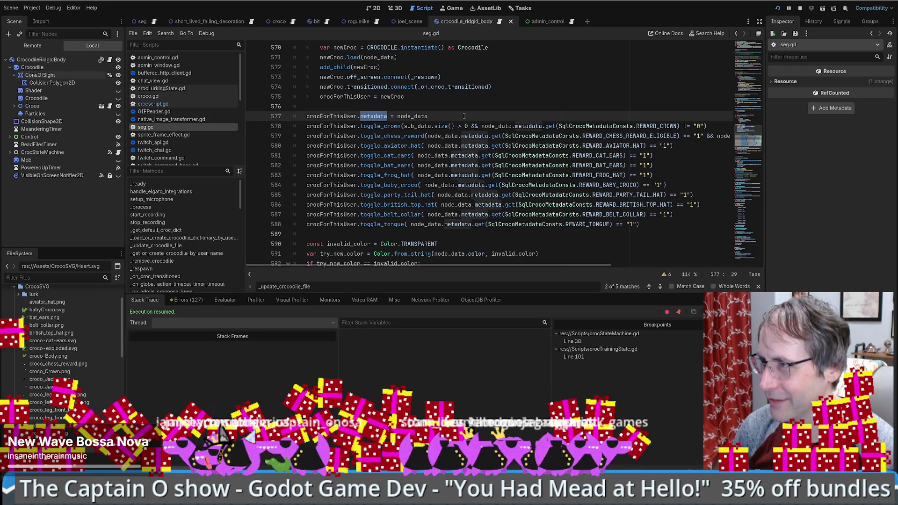
Jump to the metadata definition in crocscript.gd and scroll through the file.
{"action": "left_click", "coordinate": [486, 148], "text": "ctrl"}
{"action": "scroll", "coordinate": [495, 183], "scroll_direction": "down", "scroll_amount": 6}
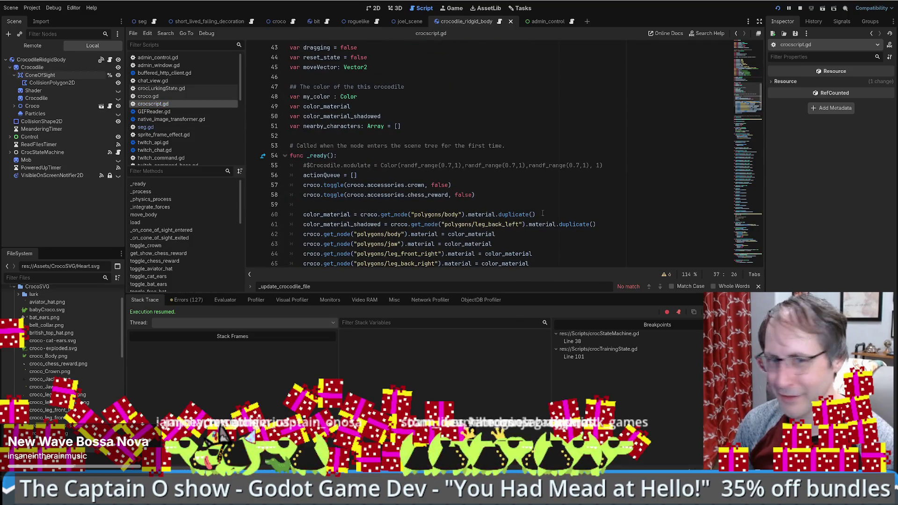
{"action": "scroll", "coordinate": [536, 211], "scroll_direction": "down", "scroll_amount": 4}
{"action": "scroll", "coordinate": [534, 211], "scroll_direction": "up", "scroll_amount": 3}
{"action": "scroll", "coordinate": [519, 206], "scroll_direction": "down", "scroll_amount": 2}
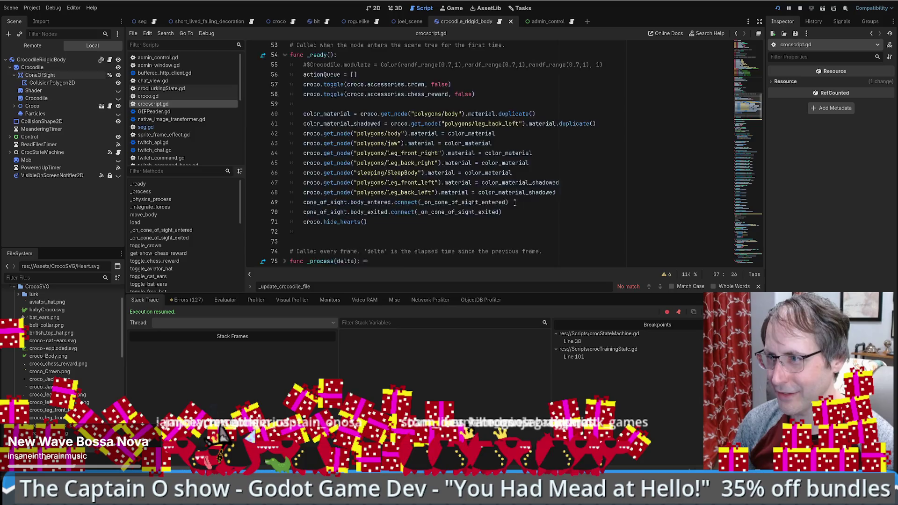
{"action": "scroll", "coordinate": [524, 196], "scroll_direction": "down", "scroll_amount": 6}
{"action": "scroll", "coordinate": [566, 131], "scroll_direction": "up", "scroll_amount": 4}
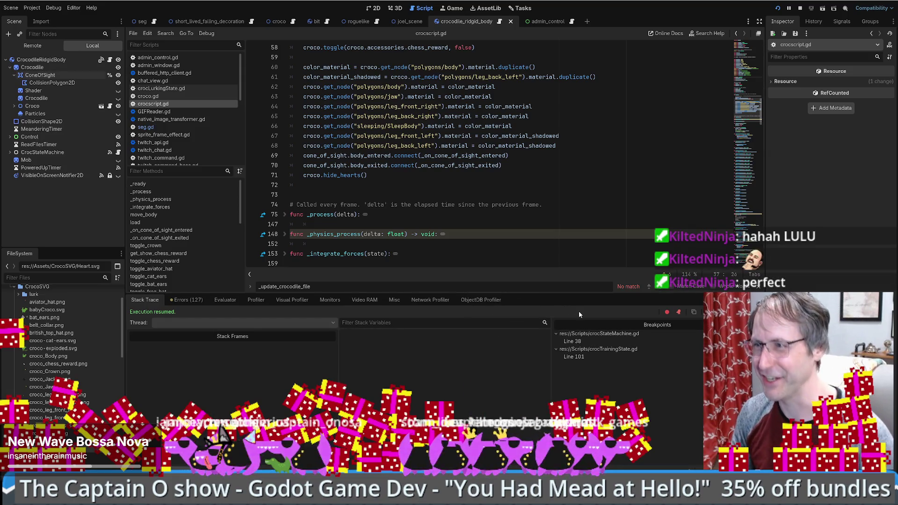
{"action": "scroll", "coordinate": [446, 202], "scroll_direction": "down", "scroll_amount": 2}
{"action": "scroll", "coordinate": [491, 212], "scroll_direction": "up", "scroll_amount": 3}
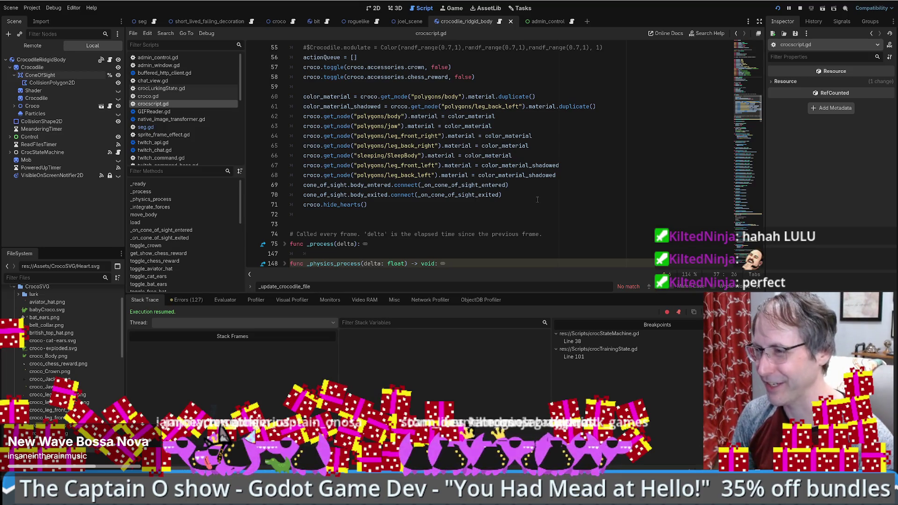
{"action": "scroll", "coordinate": [538, 200], "scroll_direction": "down", "scroll_amount": 2}
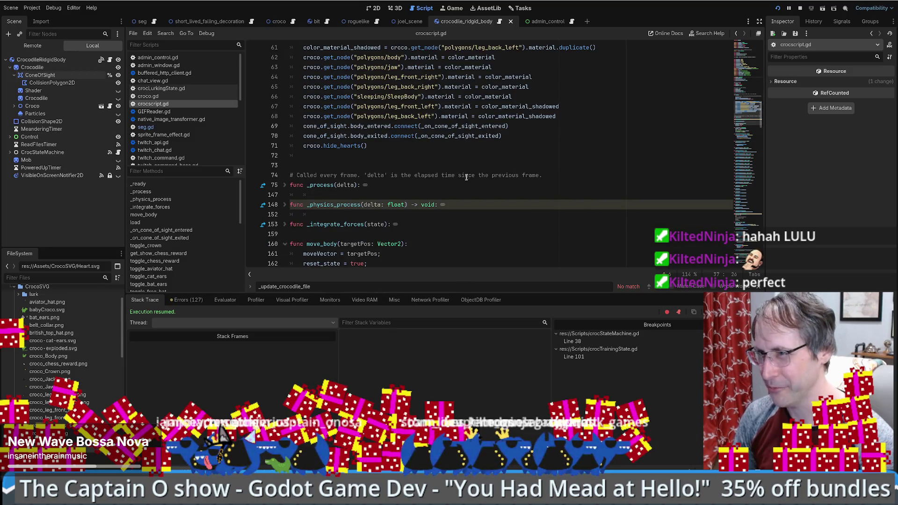
{"action": "scroll", "coordinate": [477, 209], "scroll_direction": "down", "scroll_amount": 7}
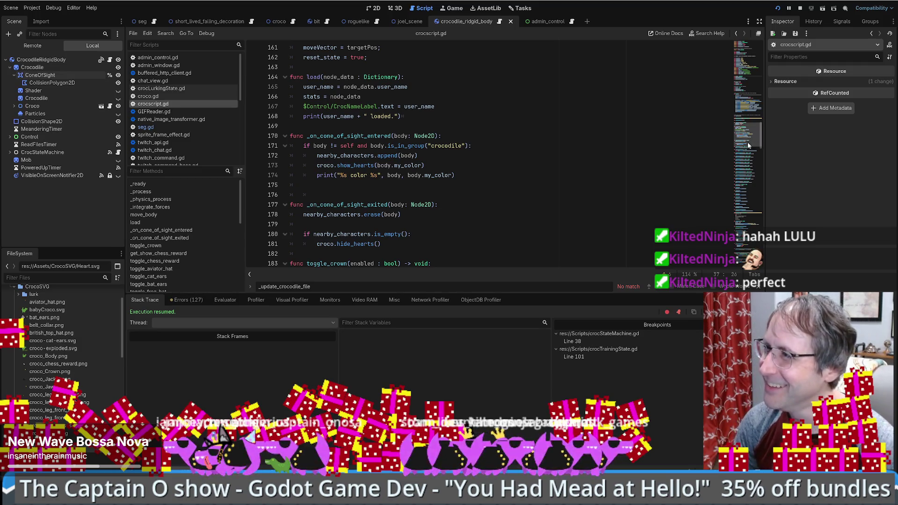
{"action": "scroll", "coordinate": [750, 145], "scroll_direction": "up", "scroll_amount": 2}
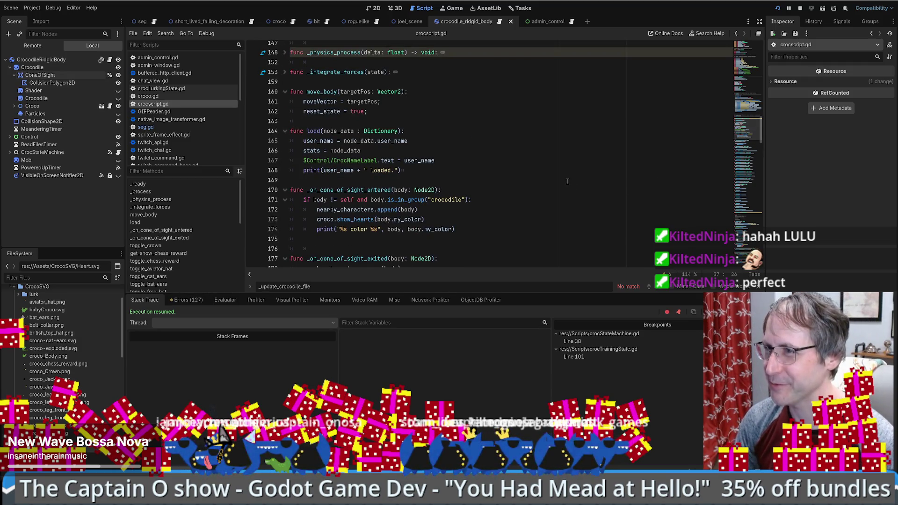
{"action": "scroll", "coordinate": [567, 183], "scroll_direction": "up", "scroll_amount": 5}
{"action": "scroll", "coordinate": [564, 190], "scroll_direction": "down", "scroll_amount": 10}
{"action": "scroll", "coordinate": [560, 197], "scroll_direction": "up", "scroll_amount": 8}
{"action": "scroll", "coordinate": [560, 196], "scroll_direction": "up", "scroll_amount": 2}
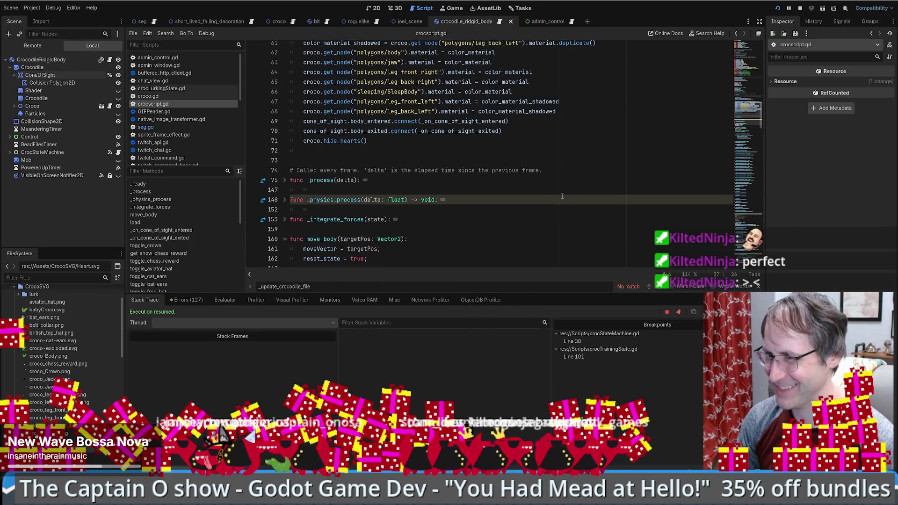
{"action": "scroll", "coordinate": [561, 197], "scroll_direction": "down", "scroll_amount": 20}
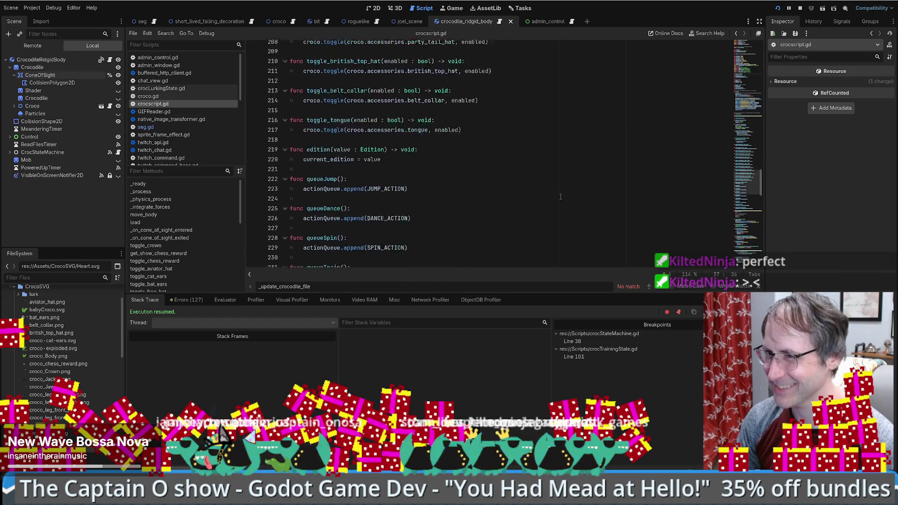
{"action": "scroll", "coordinate": [560, 196], "scroll_direction": "up", "scroll_amount": 15}
{"action": "scroll", "coordinate": [440, 157], "scroll_direction": "down", "scroll_amount": 3}
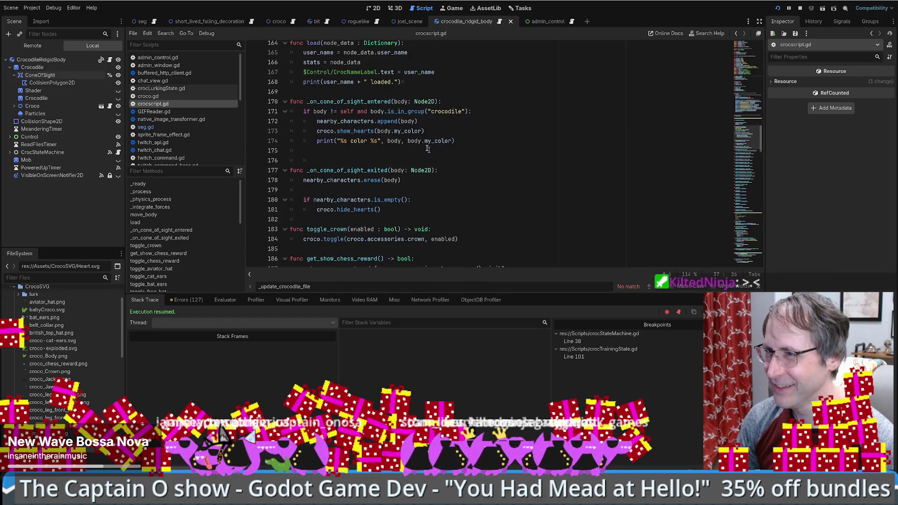
Place the caret at the end of lines 170–171 in _on_cone_of_sight_entered.
{"action": "left_click", "coordinate": [476, 110]}
{"action": "left_click", "coordinate": [472, 101]}
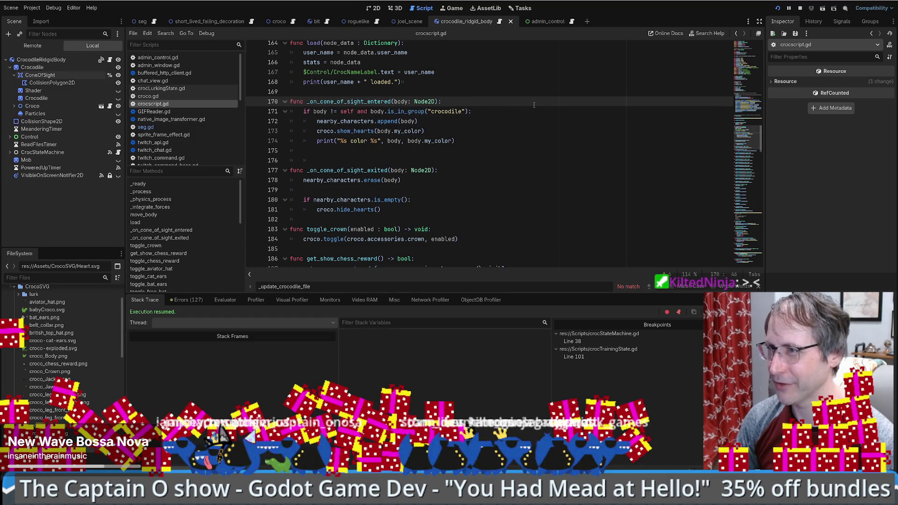
{"action": "left_click", "coordinate": [523, 114]}
{"action": "scroll", "coordinate": [522, 114], "scroll_direction": "up", "scroll_amount": 1}
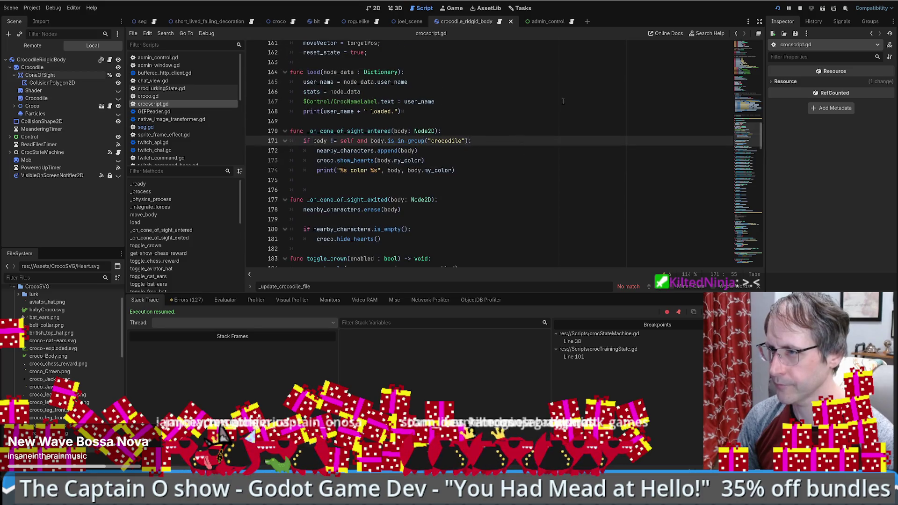
Wrap lines 173–175 in a new 'if metadata.has("simp"):' condition on line 172.
{"action": "key", "text": "Return"}
{"action": "type", "text": "if"}
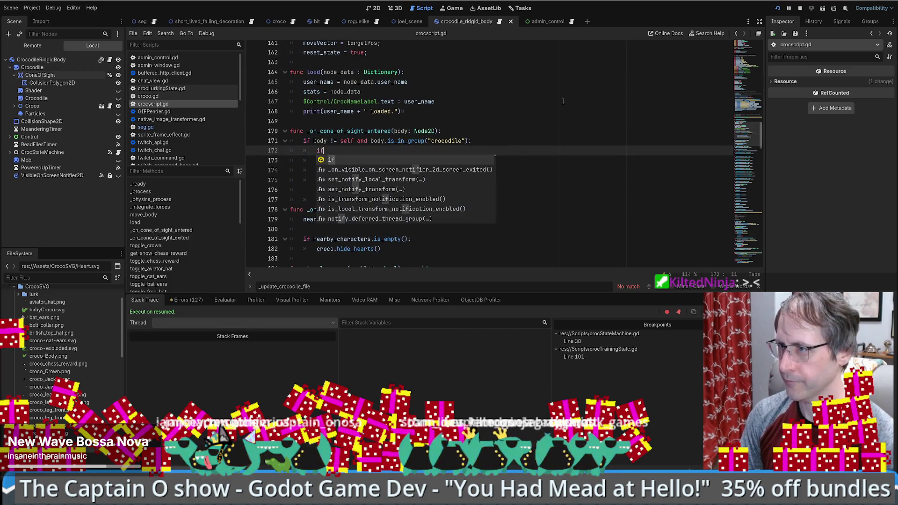
{"action": "type", "text": " metadata"}
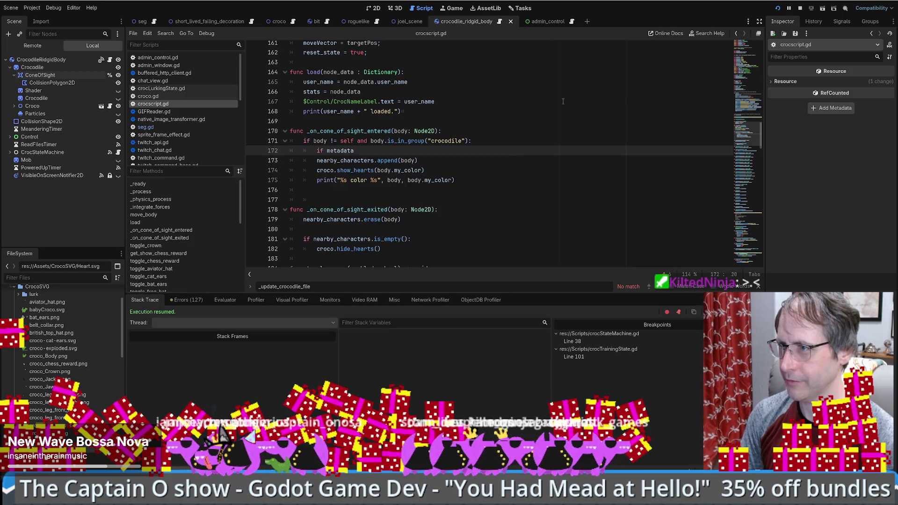
{"action": "type", "text": ".h"}
{"action": "key", "text": "Return"}
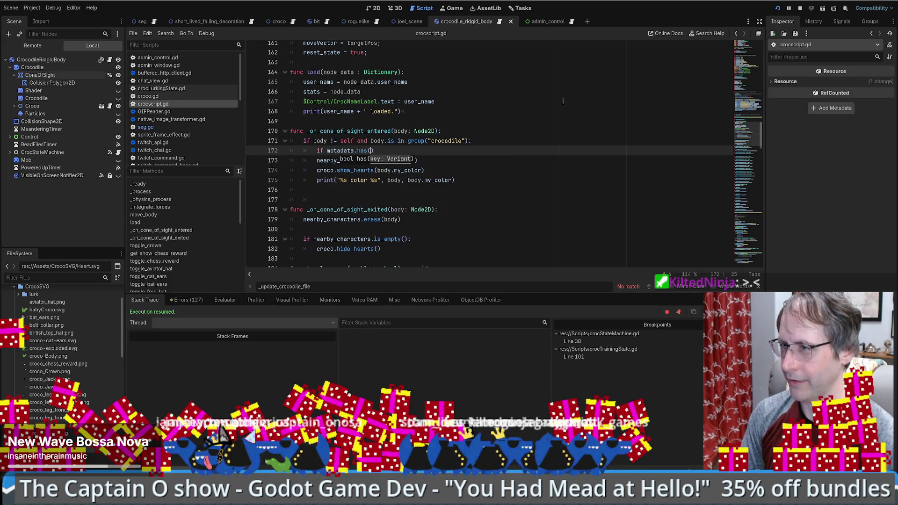
{"action": "key", "text": "ctrl+z"}
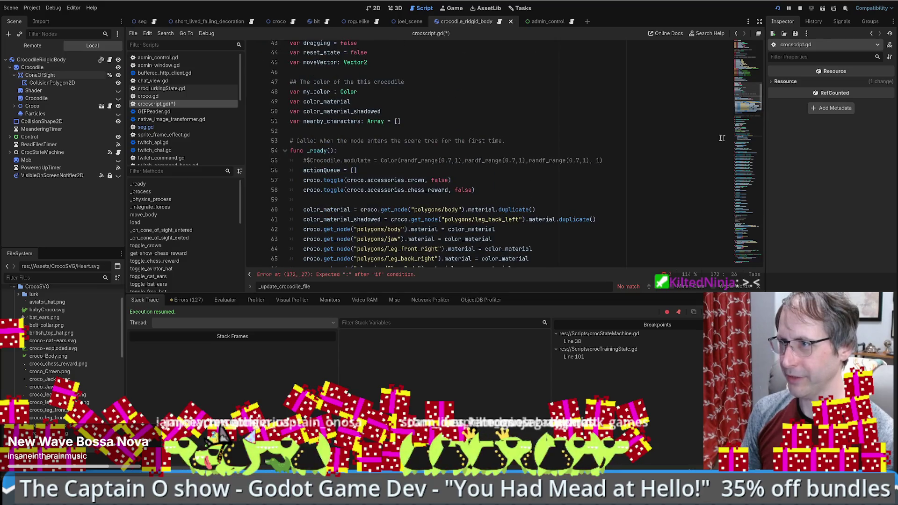
{"action": "scroll", "coordinate": [753, 75], "scroll_direction": "up", "scroll_amount": 10}
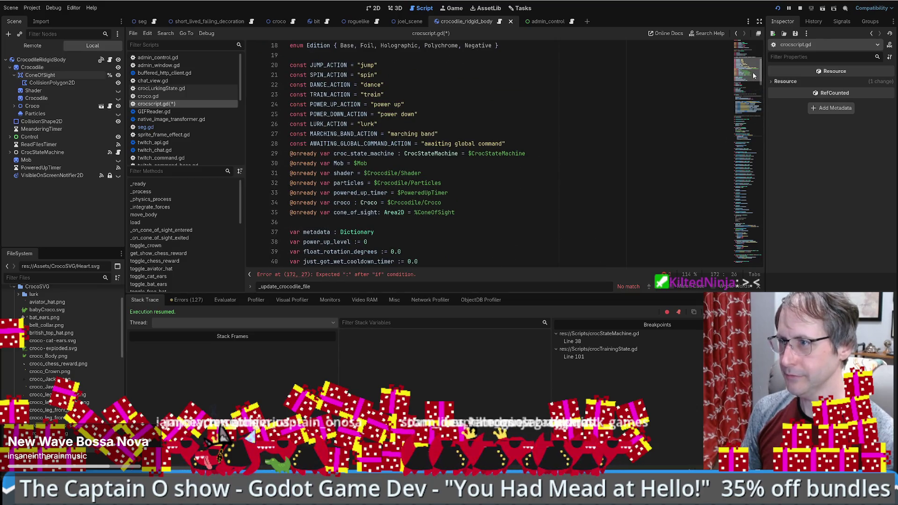
{"action": "left_click_drag", "start_coordinate": [753, 75], "coordinate": [757, 54]}
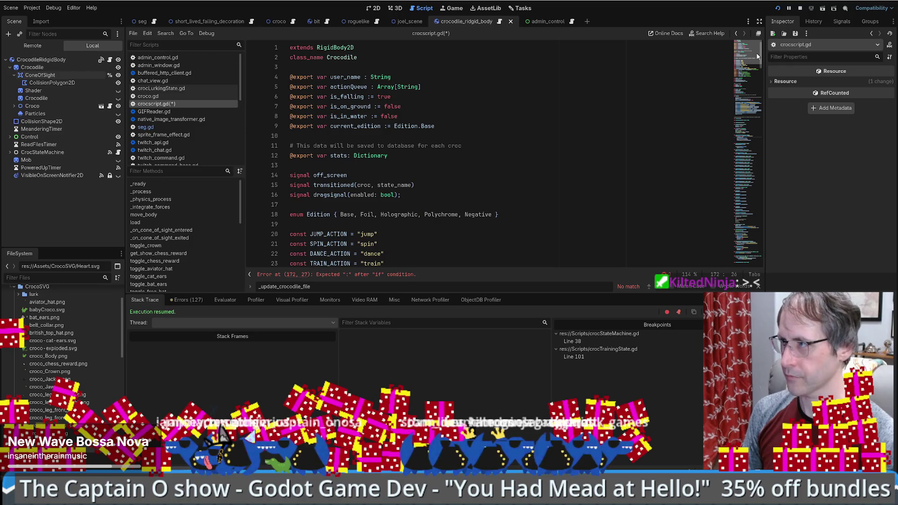
{"action": "left_click_drag", "start_coordinate": [758, 56], "coordinate": [759, 118]}
{"action": "type", "text": "imp\")"}
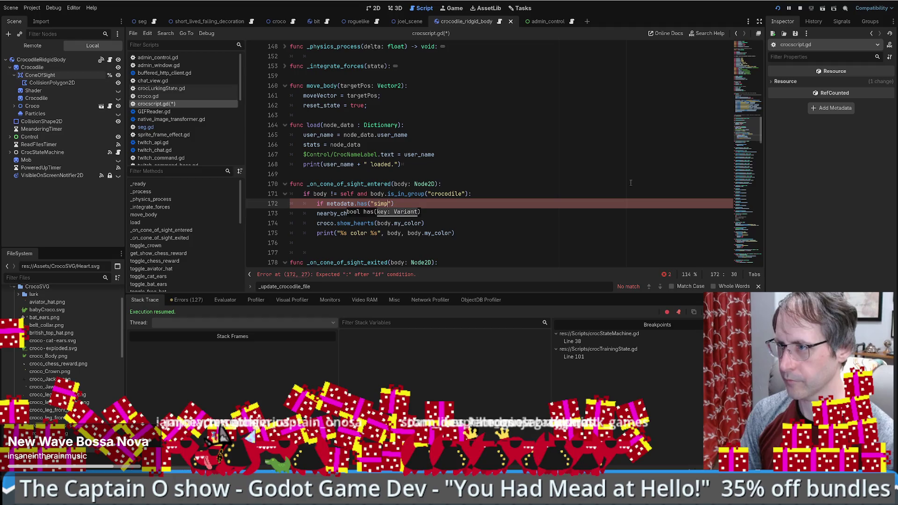
{"action": "type", "text": ":"}
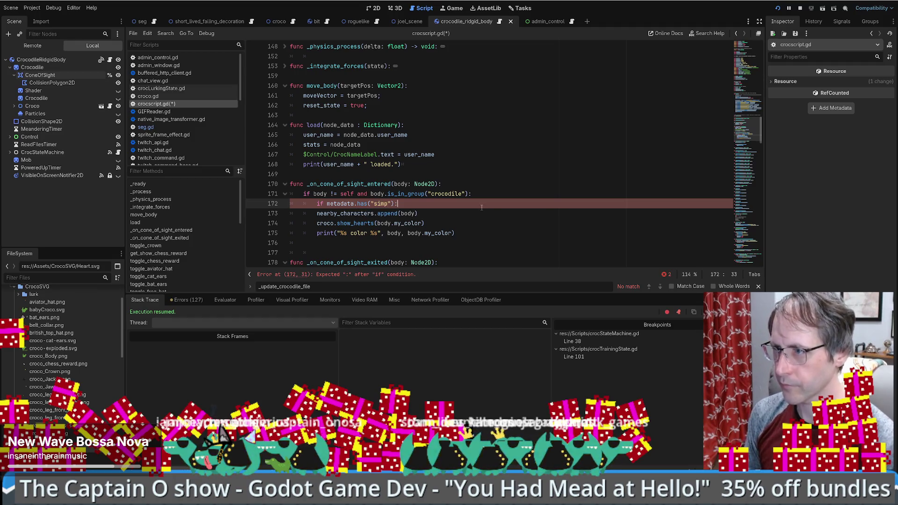
{"action": "left_click_drag", "start_coordinate": [468, 233], "coordinate": [283, 214]}
{"action": "key", "text": "Tab"}
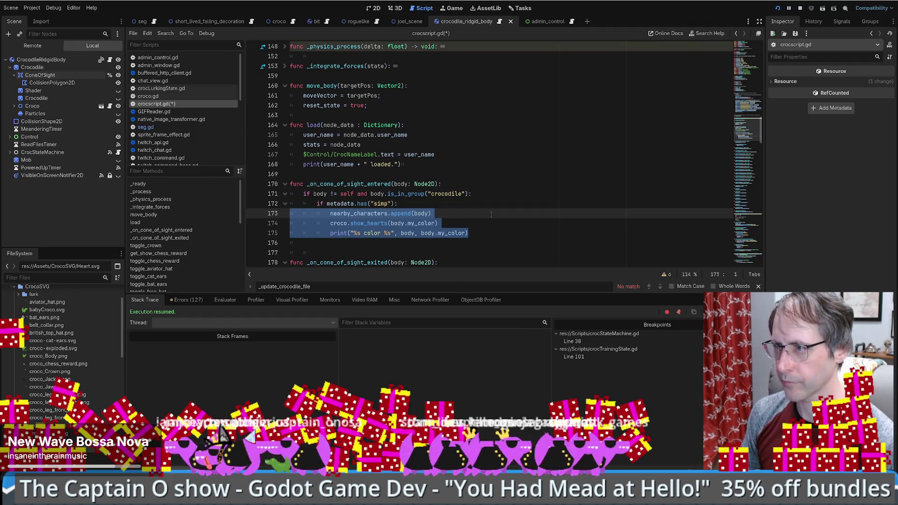
{"action": "left_click", "coordinate": [491, 214]}
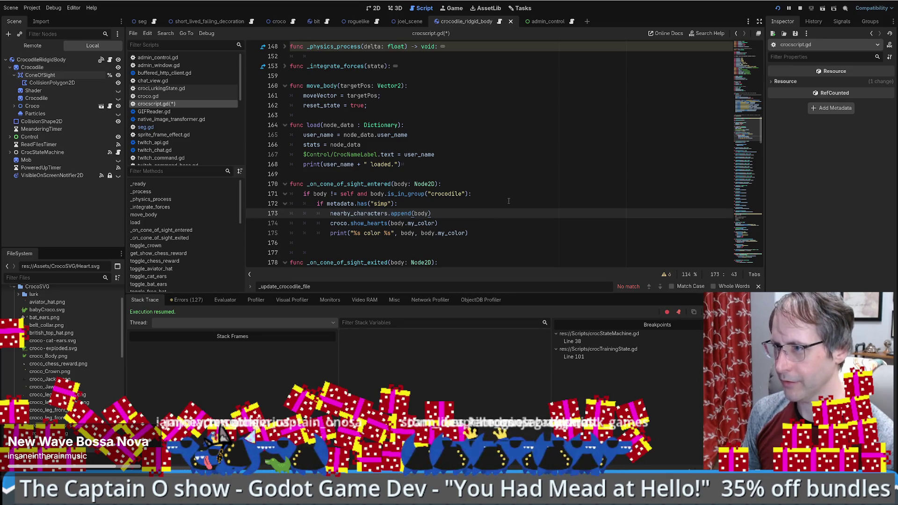
Extend line 172 with && body.metadata.has("dahl"), save, and switch to DB Browser for SQLite.
{"action": "left_click", "coordinate": [421, 205]}
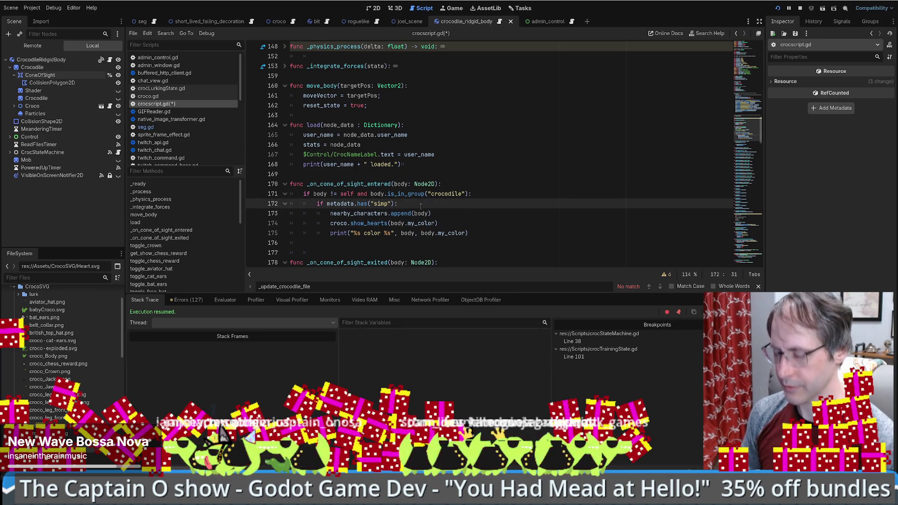
{"action": "type", "text": "&& b"}
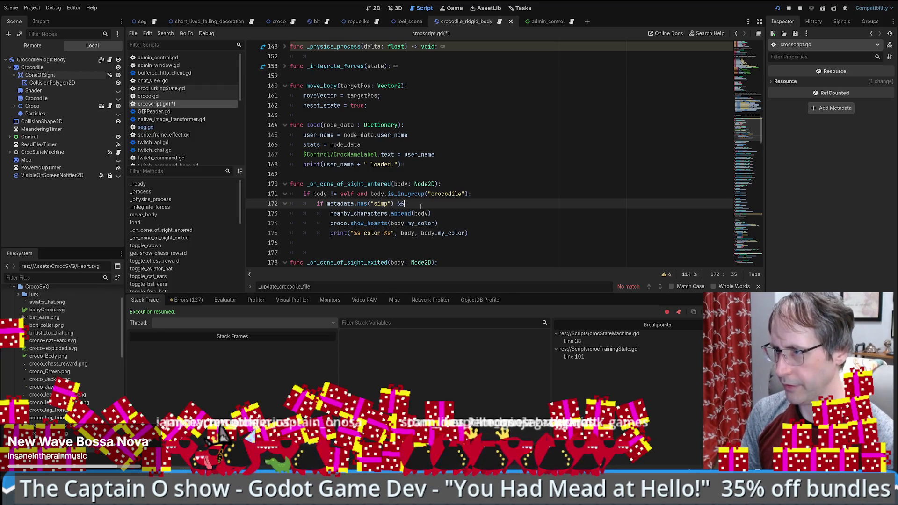
{"action": "type", "text": "ody"}
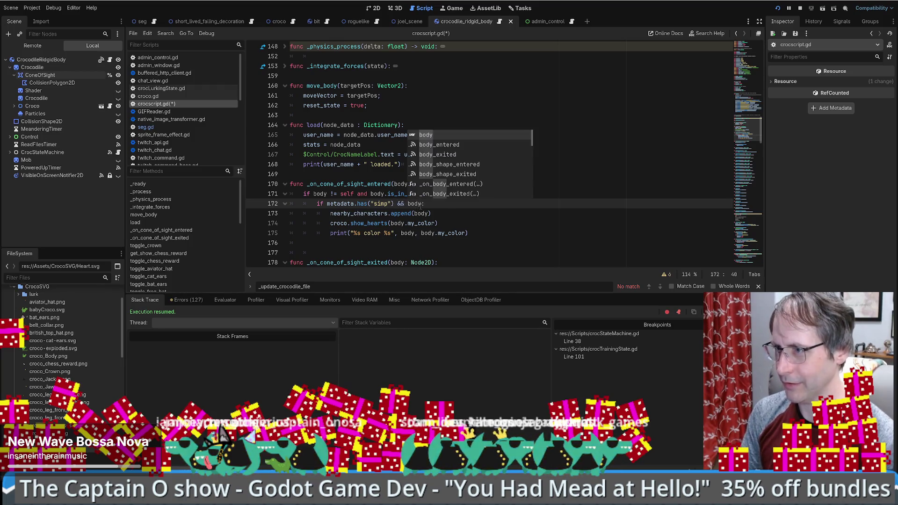
{"action": "type", "text": ".get_meta("}
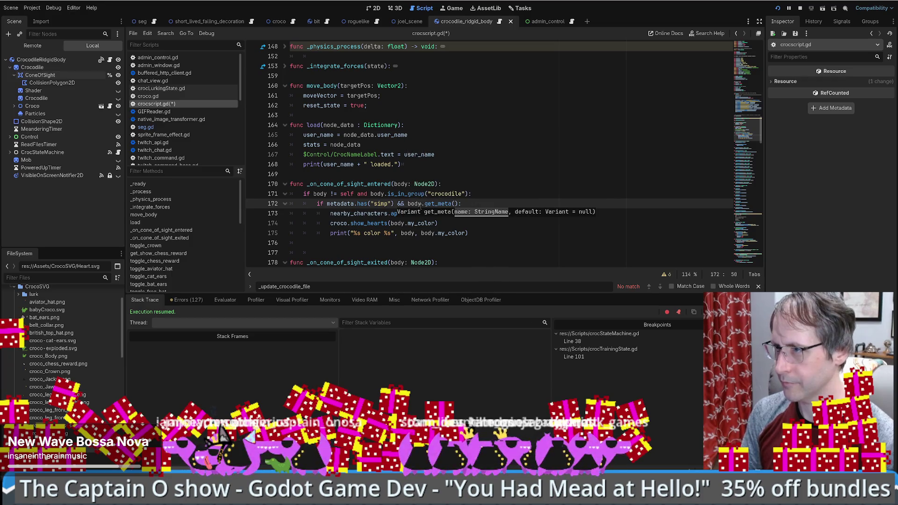
{"action": "key", "text": "BackSpace"}
{"action": "key", "text": "BackSpace"}
{"action": "key", "text": "BackSpace"}
{"action": "type", "text": "metadata.has("}
{"action": "type", "text": "dalh"}
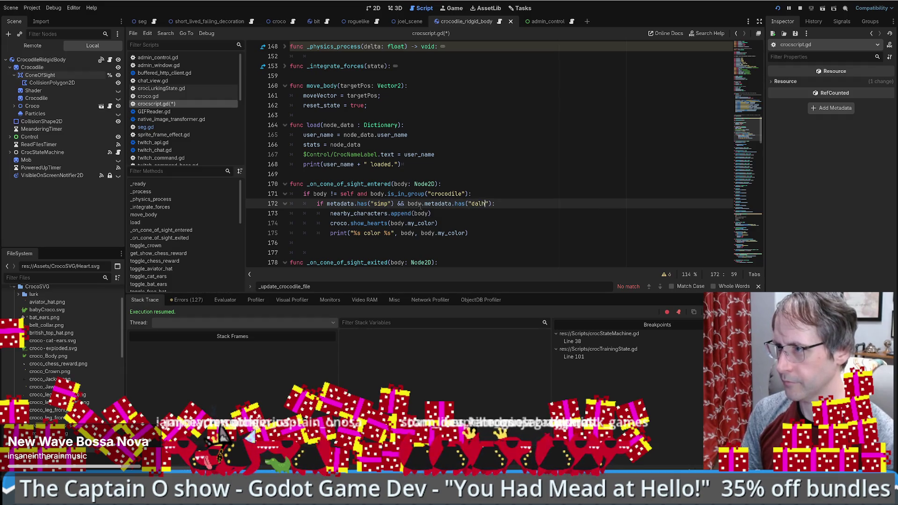
{"action": "type", "text": "l"}
{"action": "key", "text": "ctrl+s"}
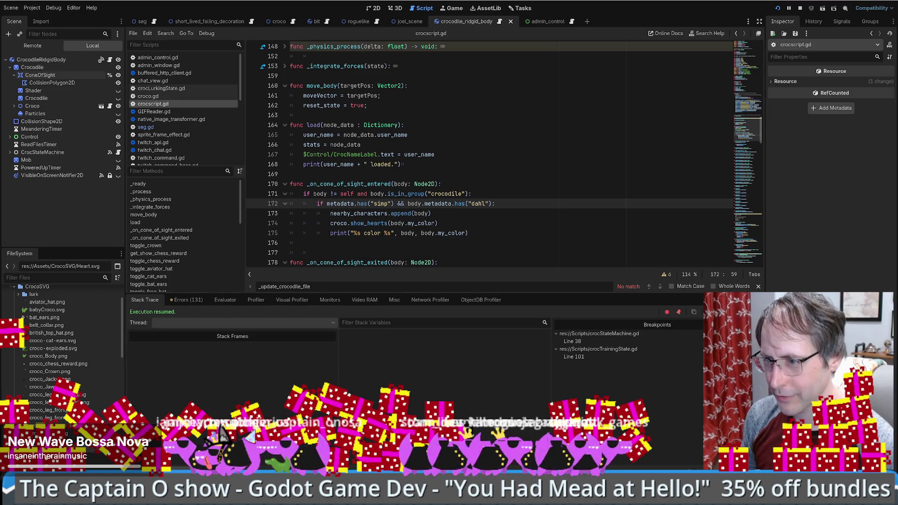
{"action": "key", "text": "alt+Tab"}
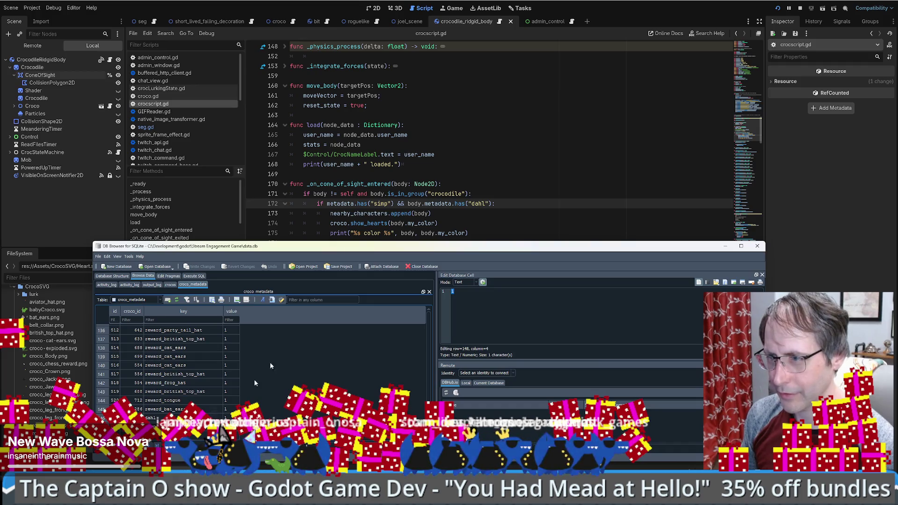
Bring Godot back to the front on the seg scene with crocscript.gd in the script editor.
{"action": "left_click", "coordinate": [501, 170]}
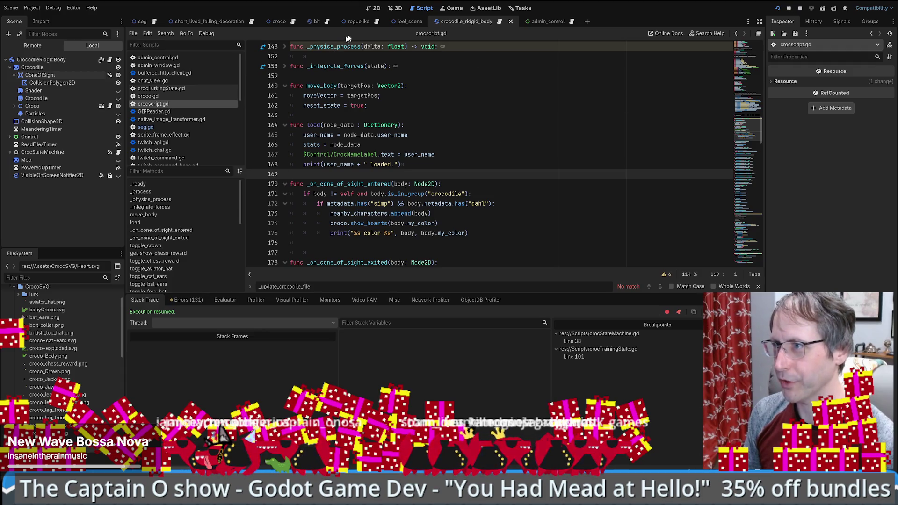
{"action": "left_click", "coordinate": [143, 21]}
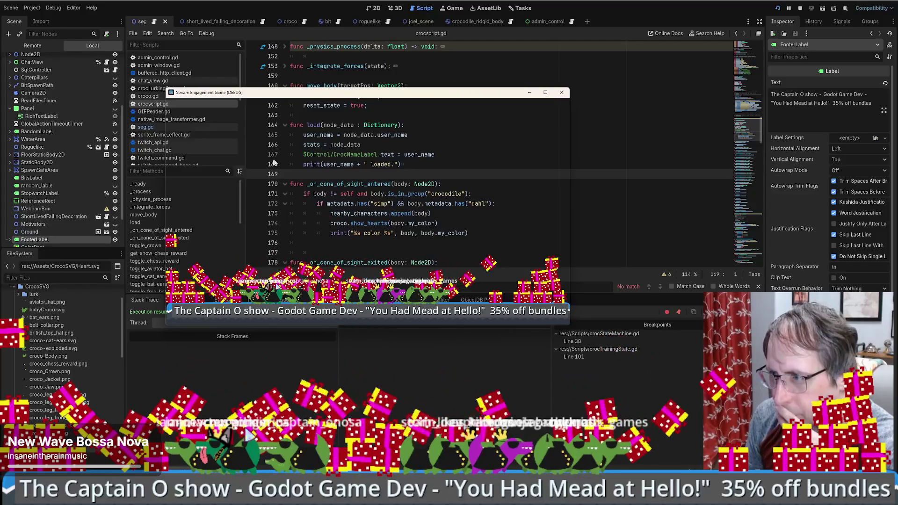
{"action": "left_click", "coordinate": [626, 210]}
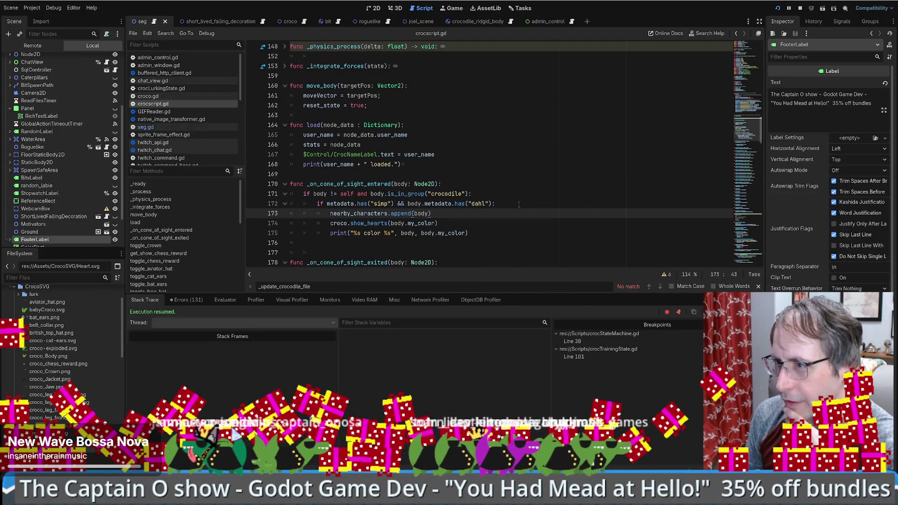
Uncomment heart_gpu_particles_2d.show() on line 78 of croco.gd's show_hearts and show the Output log.
{"action": "left_click", "coordinate": [378, 224], "text": "ctrl"}
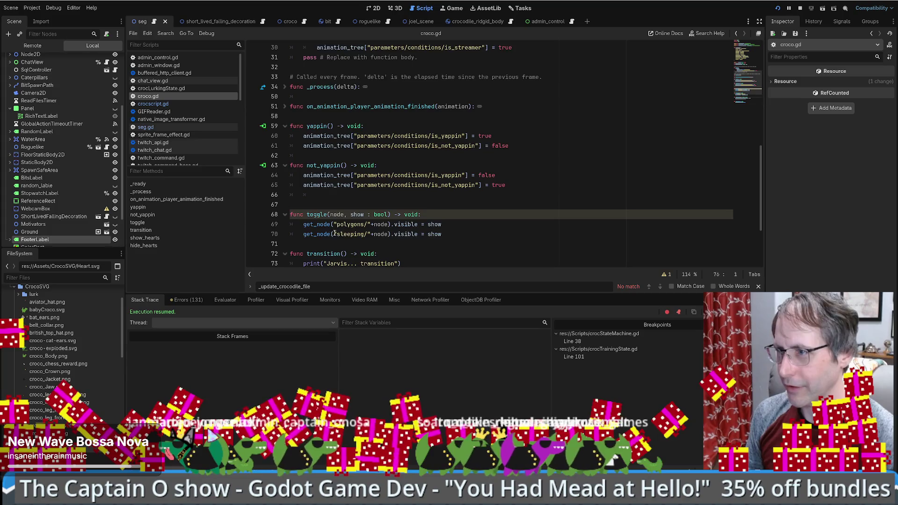
{"action": "left_click", "coordinate": [305, 224]}
{"action": "key", "text": "Delete"}
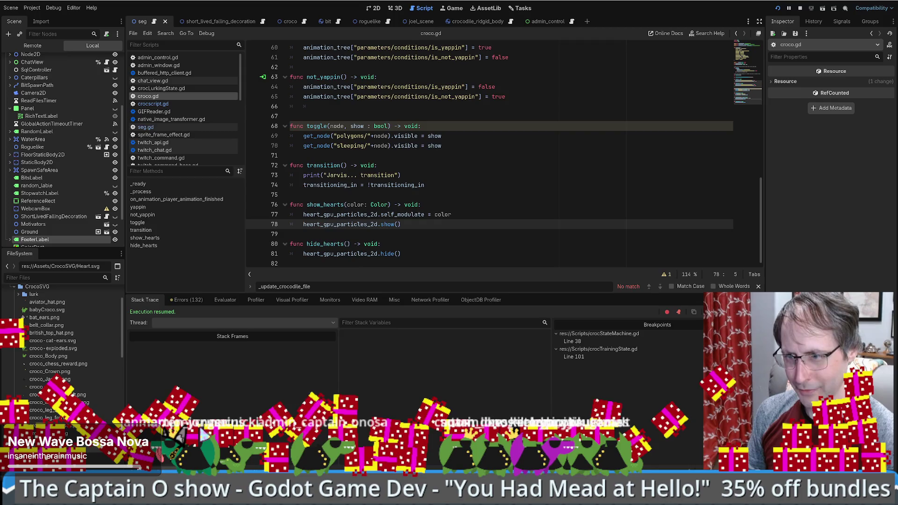
{"action": "key", "text": "alt+o"}
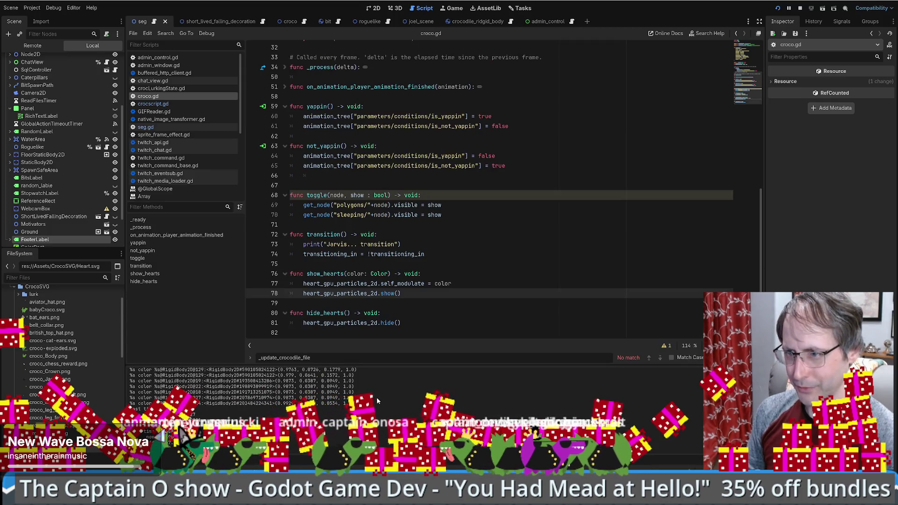
{"action": "left_click", "coordinate": [472, 6]}
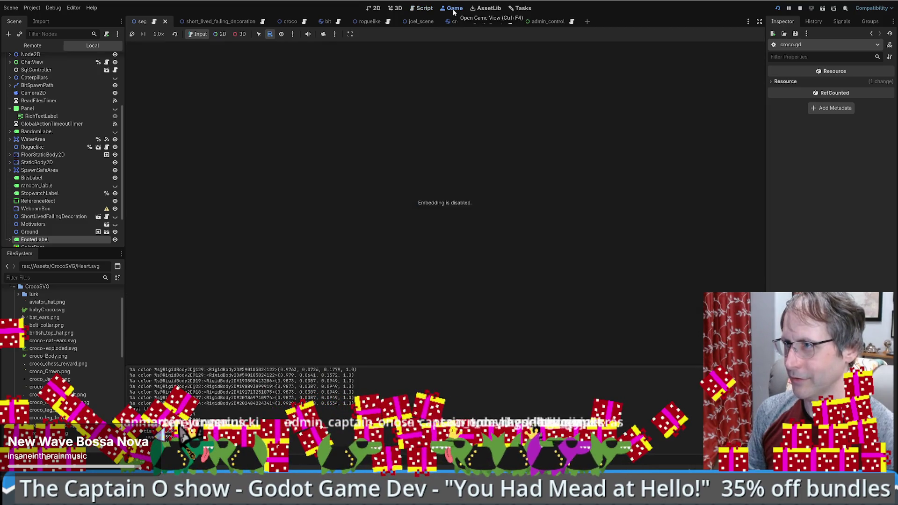
{"action": "left_click", "coordinate": [422, 8]}
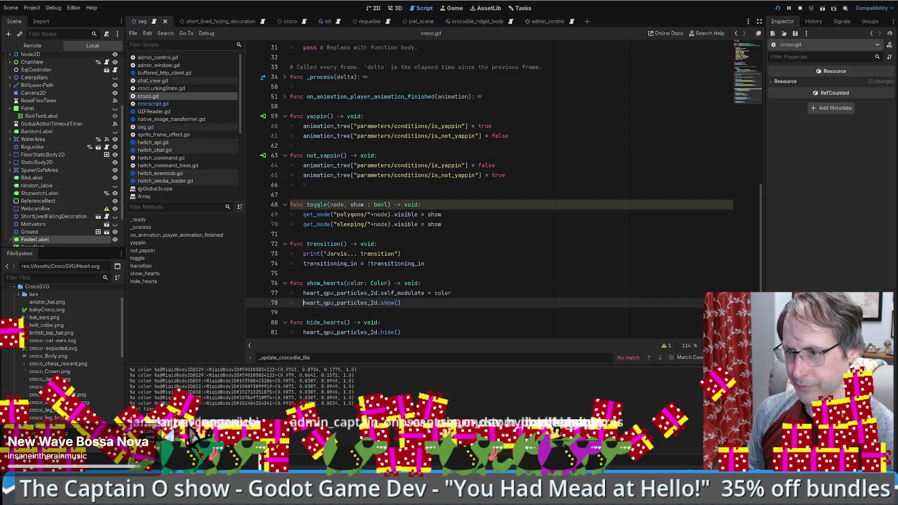
Run the game with F5, stop it, and return to crocscript.gd paused at line 172.
{"action": "key", "text": "F5"}
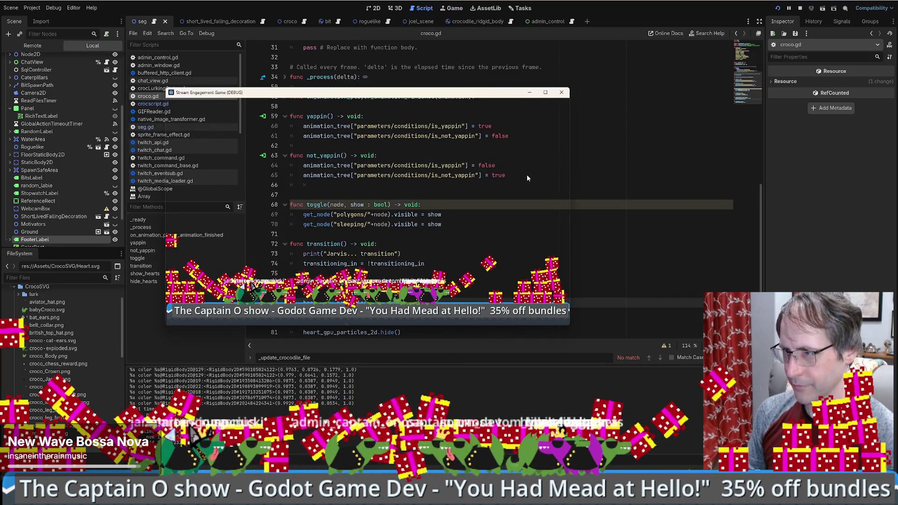
{"action": "left_click_drag", "start_coordinate": [423, 92], "coordinate": [554, 48]}
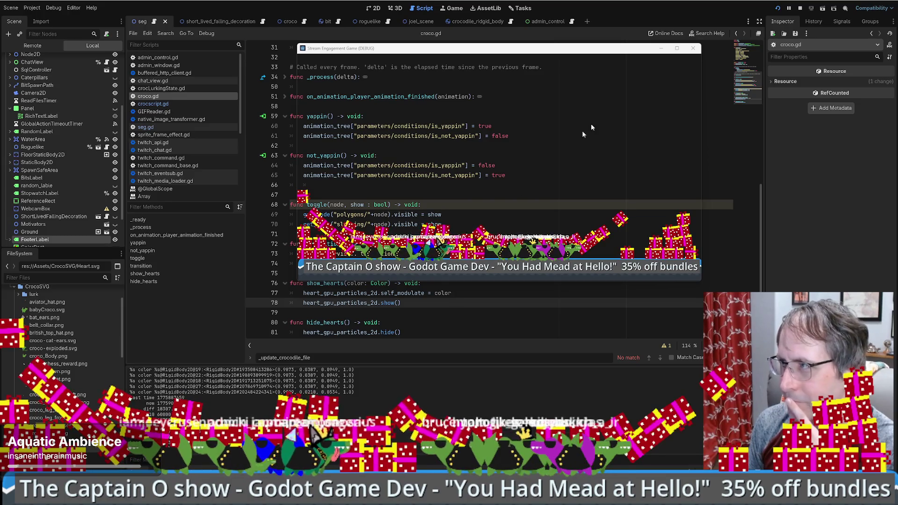
{"action": "key", "text": "alt+F4"}
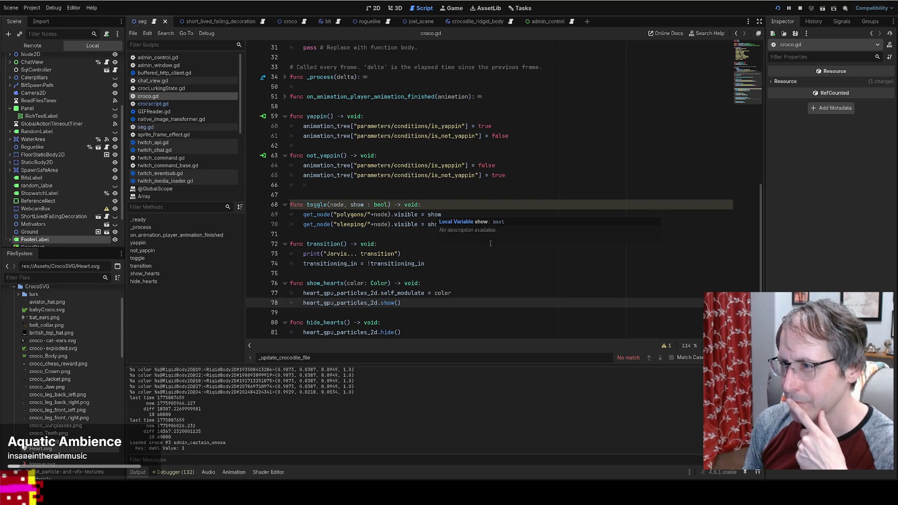
{"action": "left_click", "coordinate": [525, 226]}
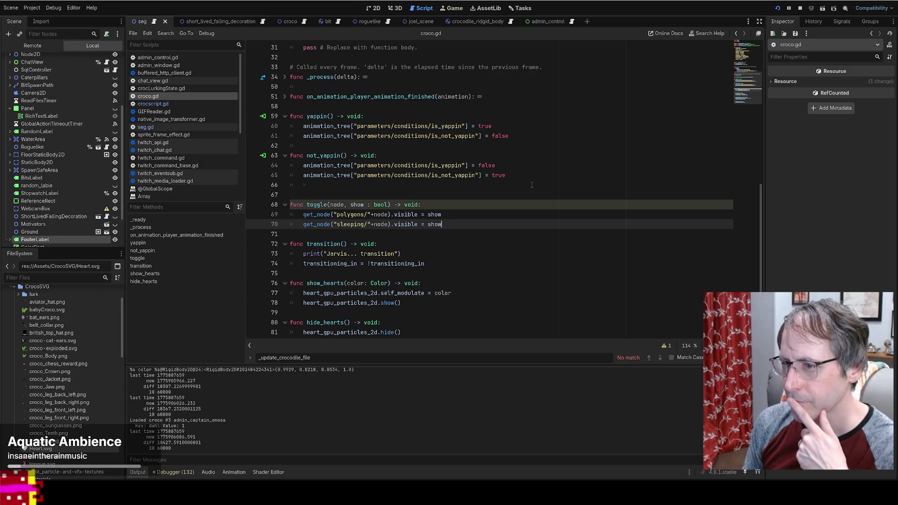
{"action": "key", "text": "Page_Up"}
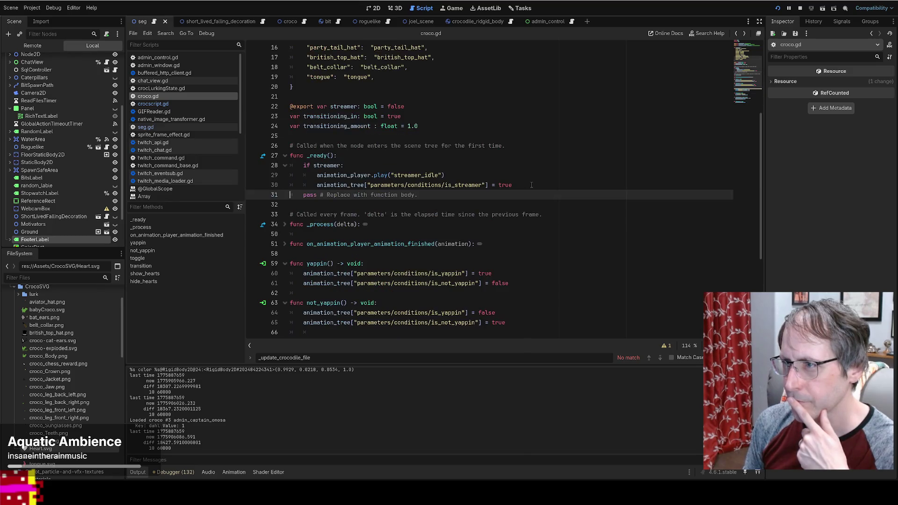
{"action": "key", "text": "alt+Left"}
{"action": "key", "text": "alt+Left"}
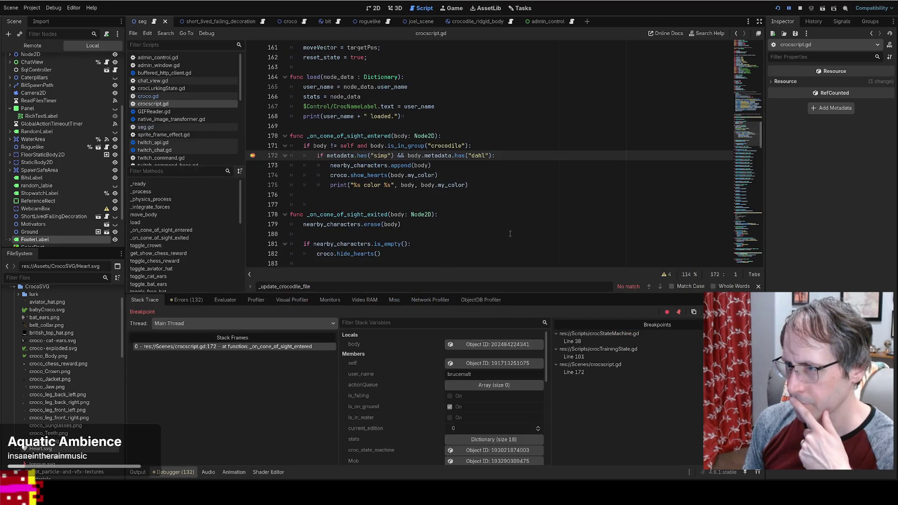
Expand the paused crocodile's metadata Dictionary in Stack Variables, then open the Dictionary has() docs.
{"action": "mouse_move", "coordinate": [339, 156]}
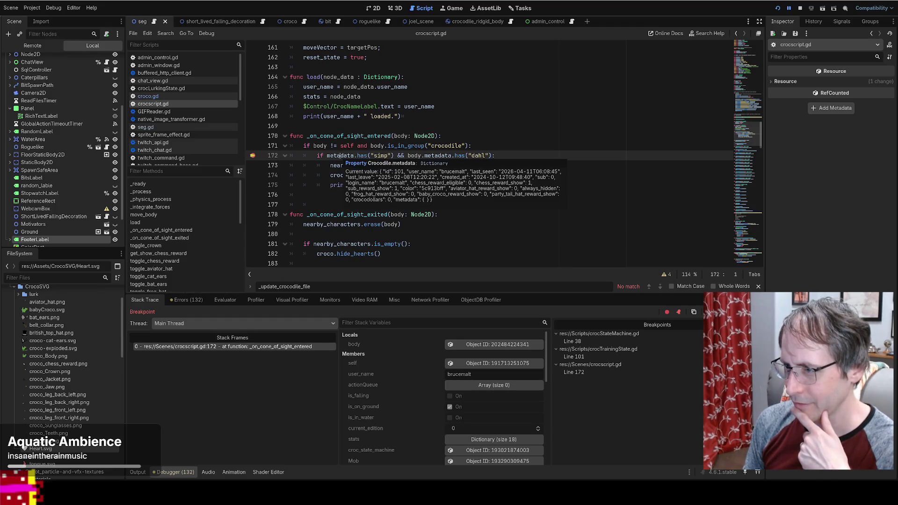
{"action": "scroll", "coordinate": [400, 363], "scroll_direction": "down", "scroll_amount": 3}
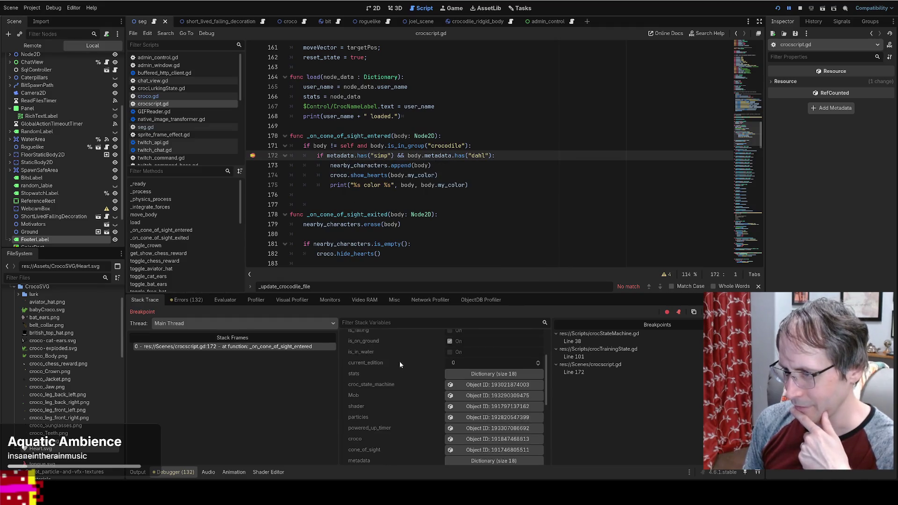
{"action": "scroll", "coordinate": [417, 377], "scroll_direction": "down", "scroll_amount": 5}
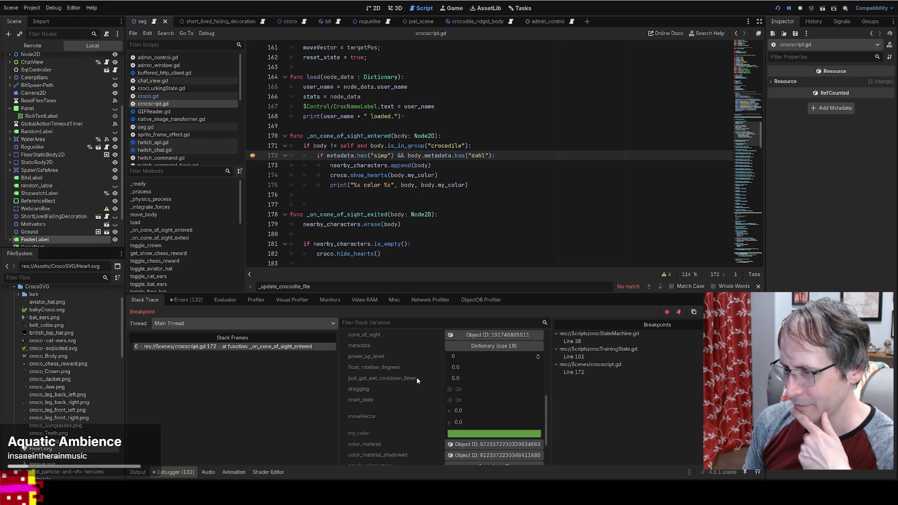
{"action": "left_click", "coordinate": [469, 349]}
{"action": "scroll", "coordinate": [420, 381], "scroll_direction": "down", "scroll_amount": 3}
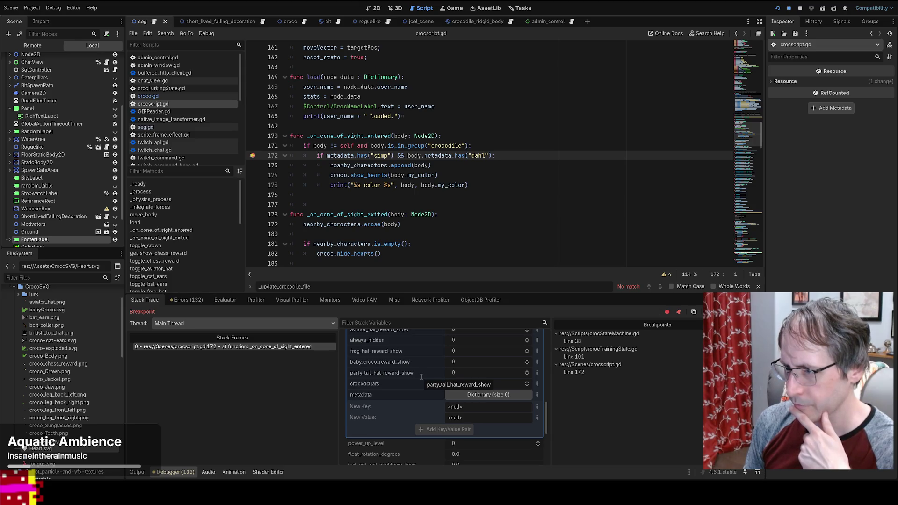
{"action": "scroll", "coordinate": [421, 377], "scroll_direction": "up", "scroll_amount": 1}
{"action": "scroll", "coordinate": [421, 377], "scroll_direction": "up", "scroll_amount": 7}
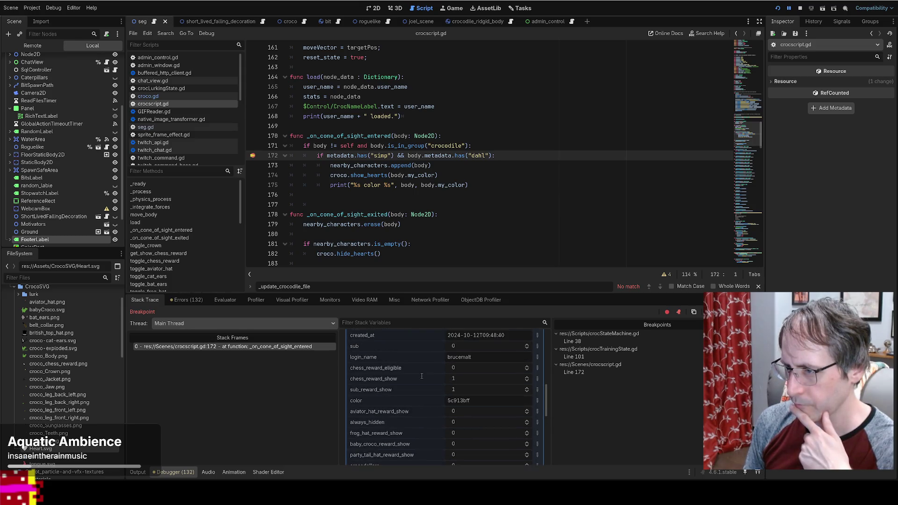
{"action": "left_click", "coordinate": [364, 156], "text": "ctrl"}
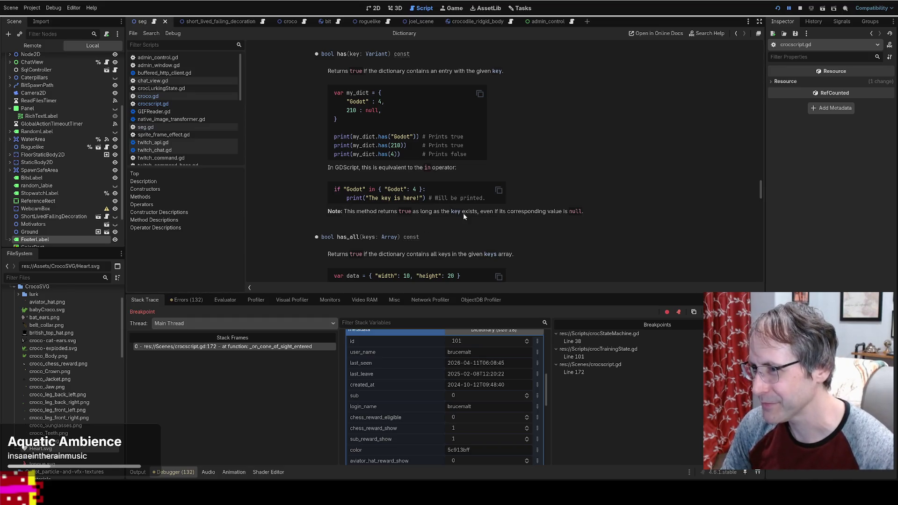
Read the Dictionary get() reference entry, then return to crocscript.gd.
{"action": "scroll", "coordinate": [463, 213], "scroll_direction": "up", "scroll_amount": 3}
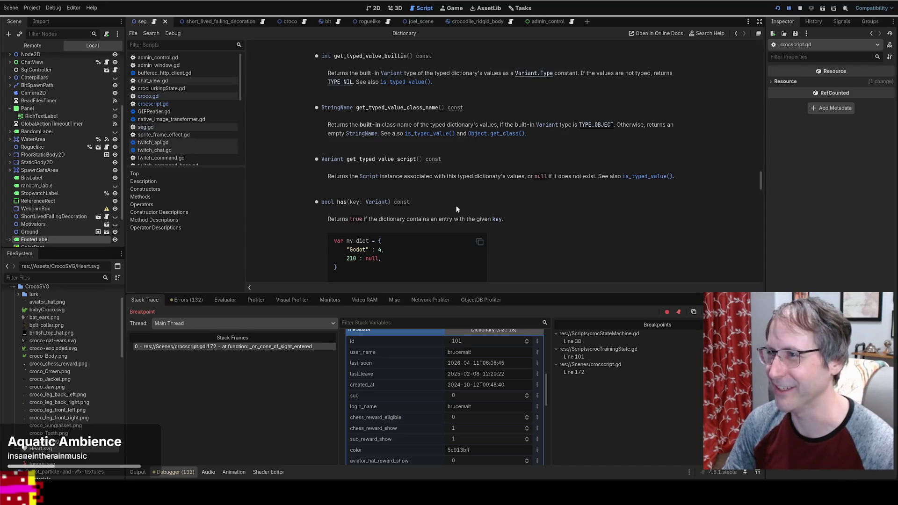
{"action": "scroll", "coordinate": [459, 207], "scroll_direction": "up", "scroll_amount": 10}
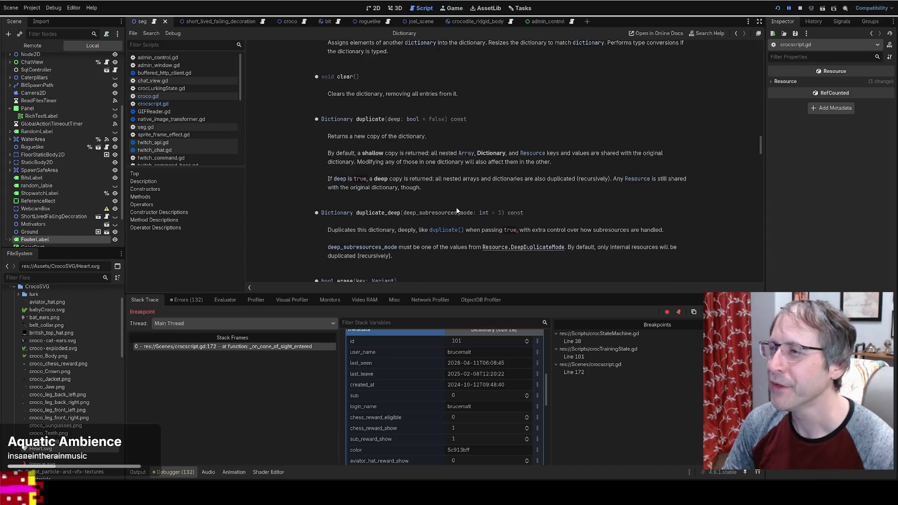
{"action": "scroll", "coordinate": [457, 212], "scroll_direction": "up", "scroll_amount": 15}
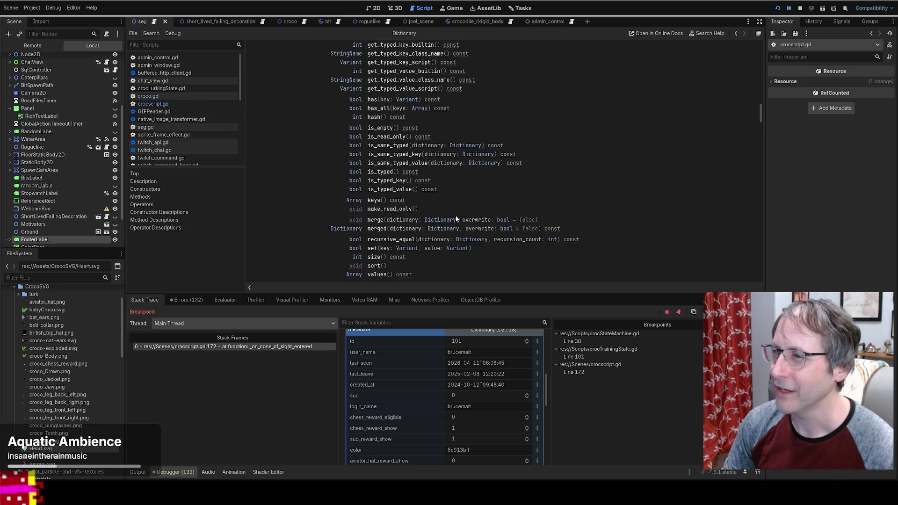
{"action": "scroll", "coordinate": [538, 188], "scroll_direction": "up", "scroll_amount": 4}
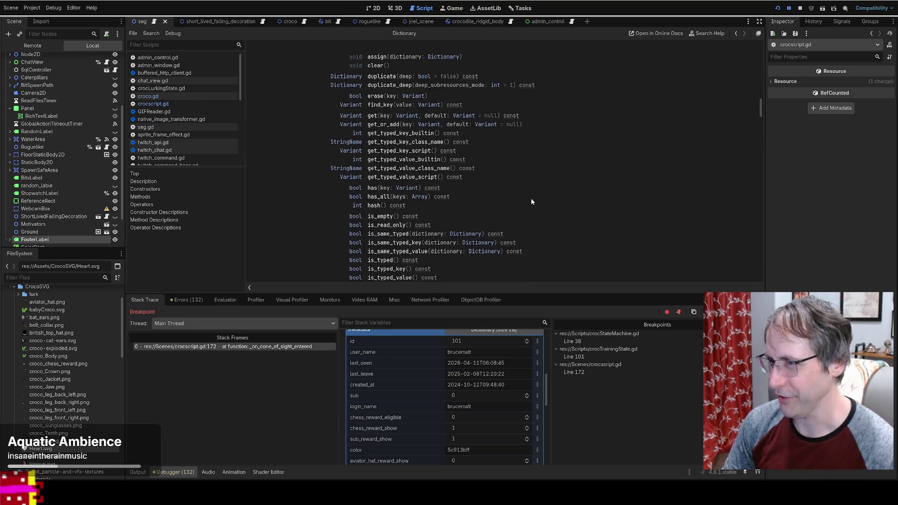
{"action": "scroll", "coordinate": [532, 199], "scroll_direction": "up", "scroll_amount": 4}
{"action": "scroll", "coordinate": [536, 211], "scroll_direction": "down", "scroll_amount": 4}
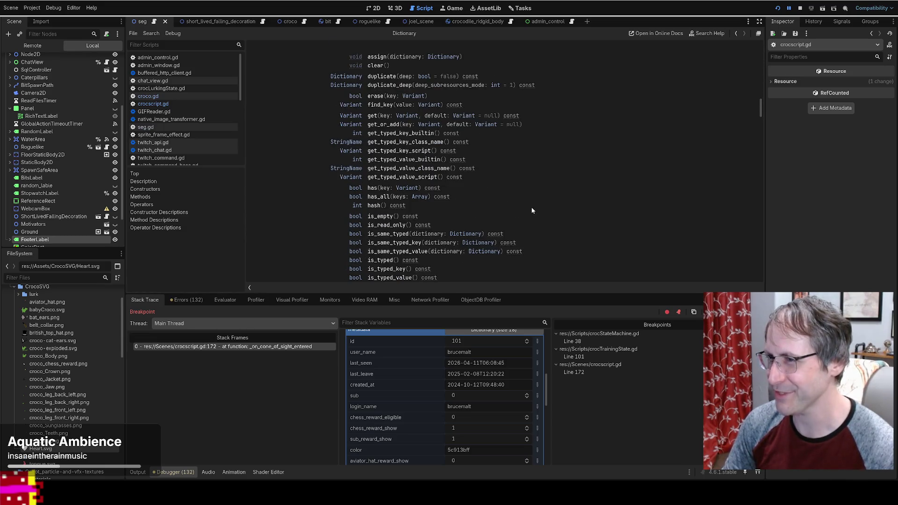
{"action": "scroll", "coordinate": [529, 205], "scroll_direction": "down", "scroll_amount": 1}
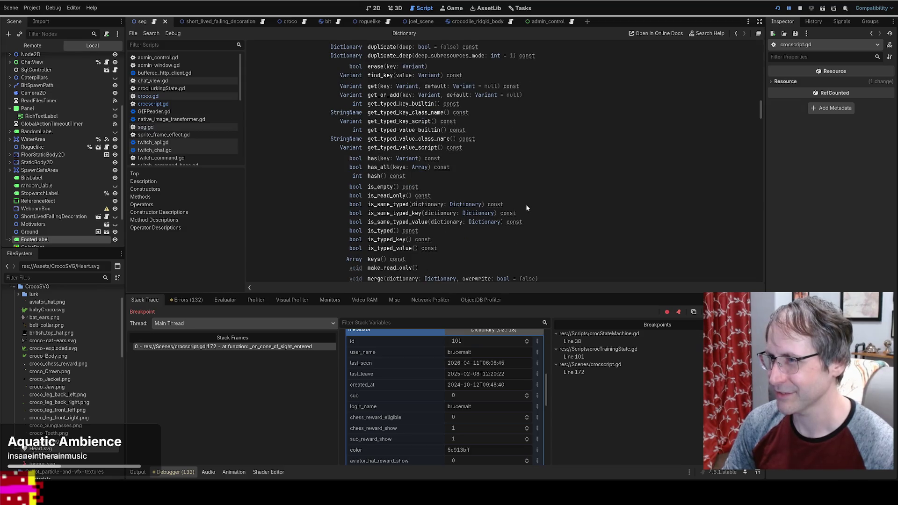
{"action": "left_click", "coordinate": [373, 87]}
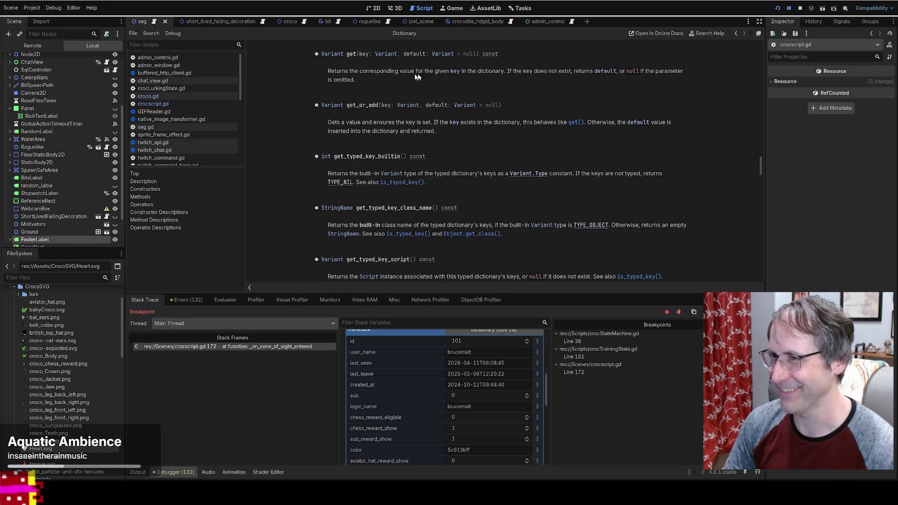
{"action": "left_click_drag", "start_coordinate": [345, 75], "coordinate": [580, 72]}
{"action": "key", "text": "alt+Left"}
{"action": "key", "text": "alt+Left"}
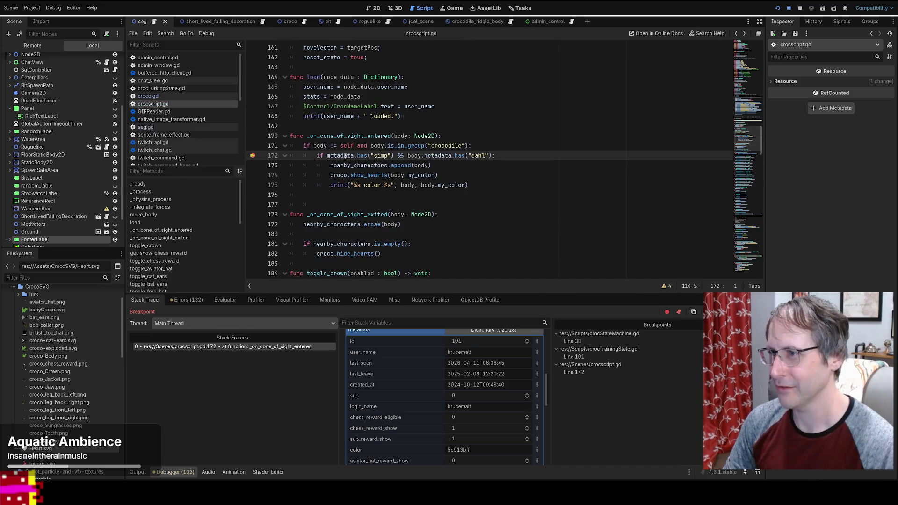
Add 'var can_show_hearts = metadata["simp"]' and duplicate it as is_worthy_of_hearts.
{"action": "left_click", "coordinate": [492, 146]}
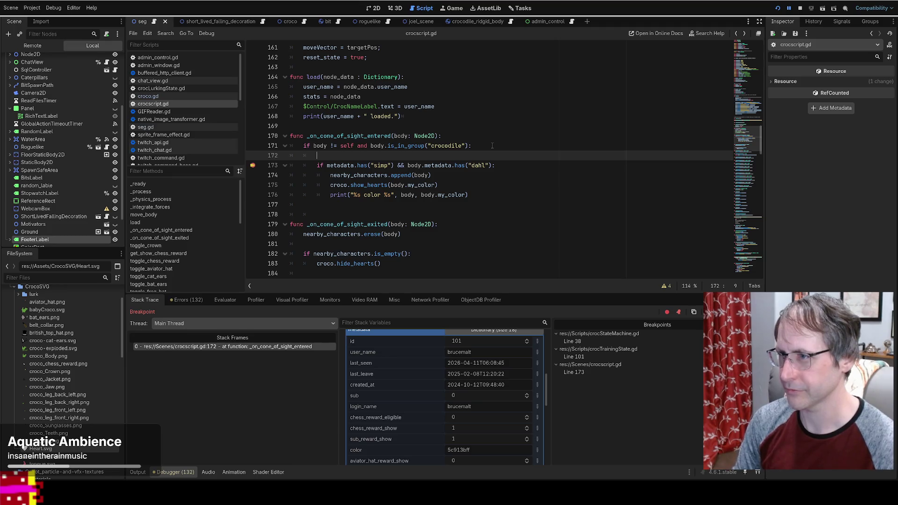
{"action": "type", "text": "var ca"}
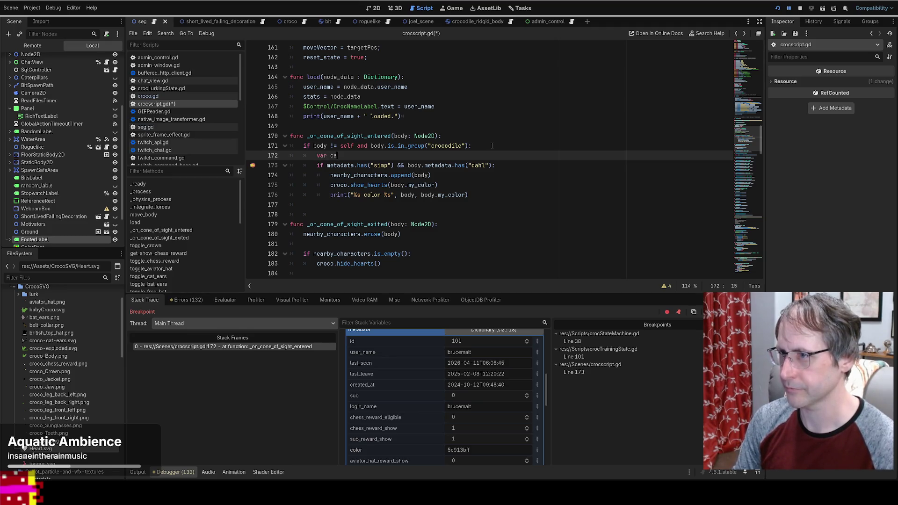
{"action": "type", "text": "n_show_hearts = metadata"}
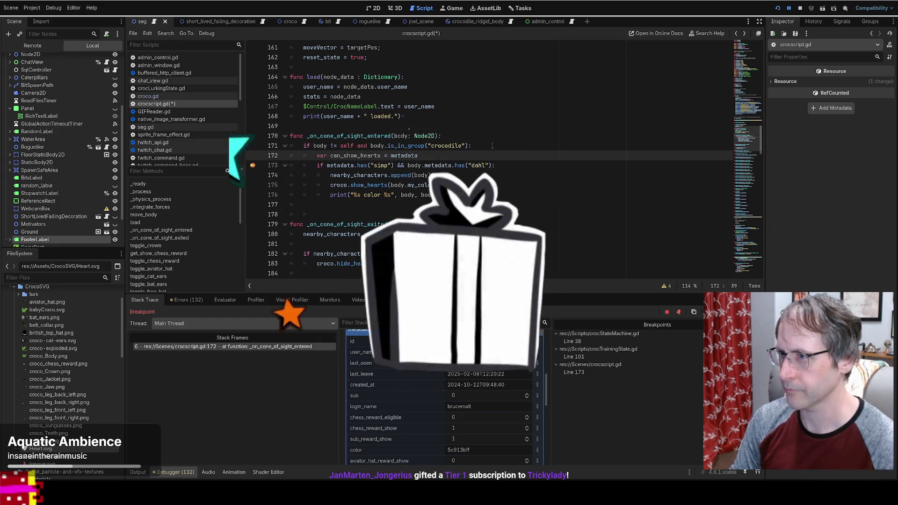
{"action": "type", "text": ".ha"}
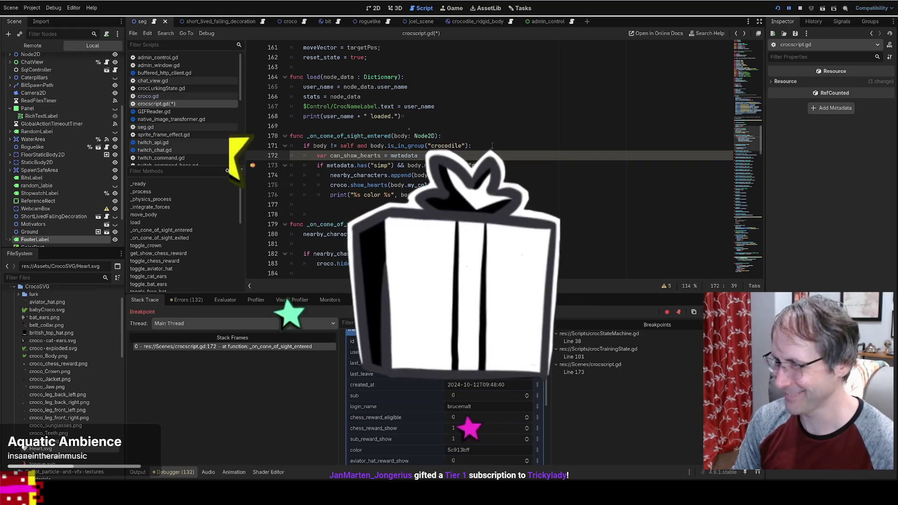
{"action": "key", "text": "BackSpace"}
{"action": "key", "text": "BackSpace"}
{"action": "key", "text": "BackSpace"}
{"action": "type", "text": "[\"simp\"]"}
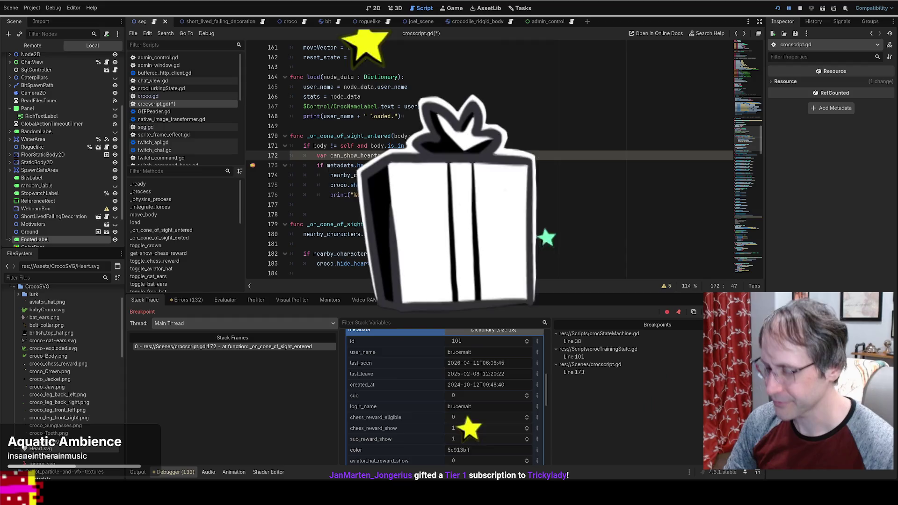
{"action": "key", "text": "ctrl+shift+d"}
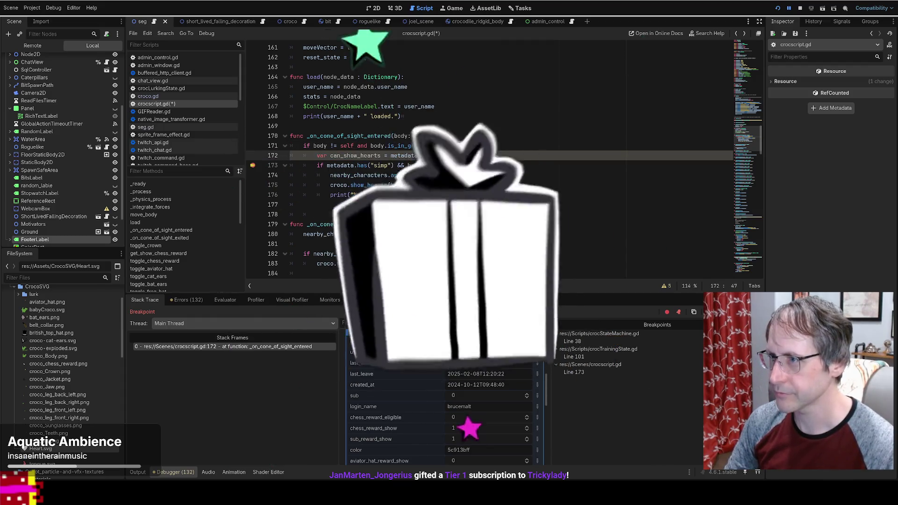
{"action": "double_click", "coordinate": [331, 165]}
{"action": "type", "text": "is"}
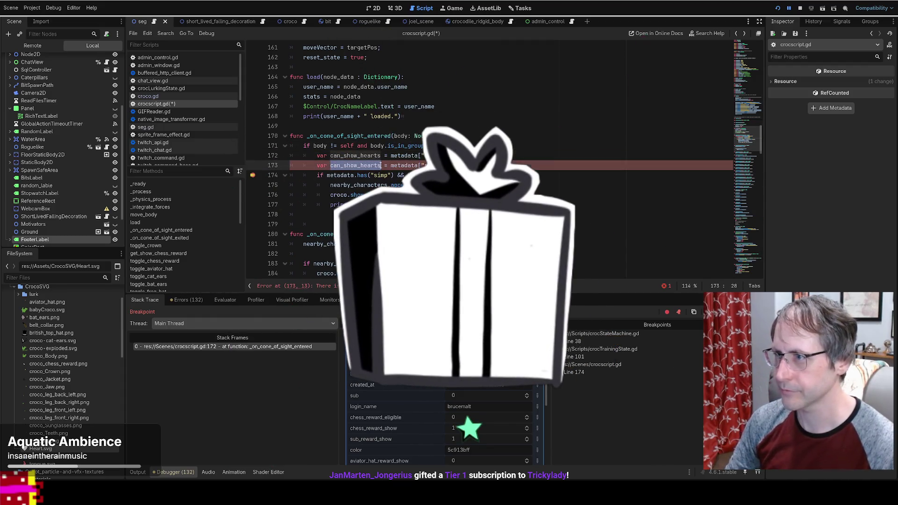
{"action": "type", "text": "_worthy_"}
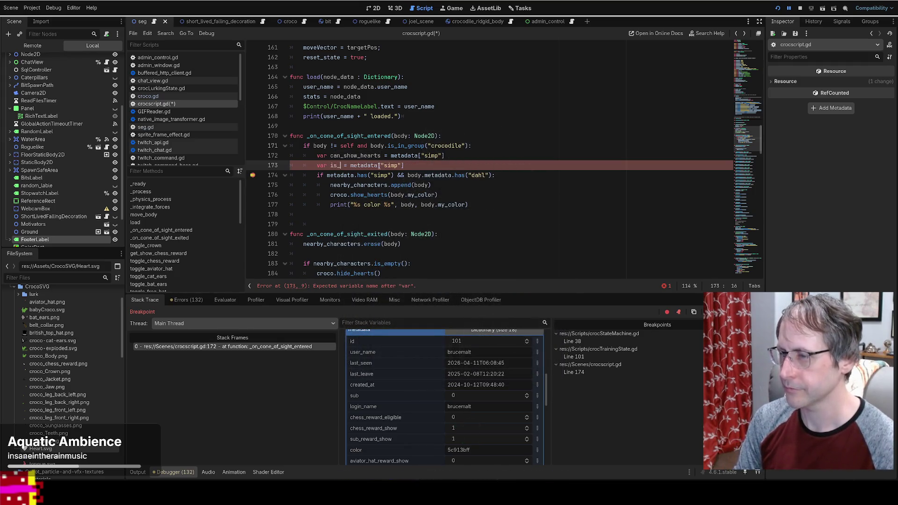
{"action": "type", "text": "of_hearts"}
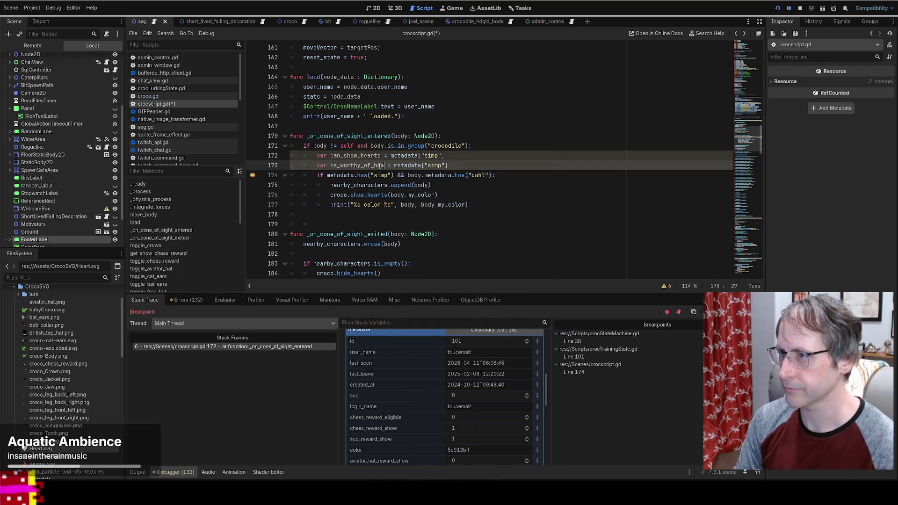
Make is_worthy_of_hearts read body.metadata["dahl"] instead of metadata["simp"].
{"action": "double_click", "coordinate": [479, 175]}
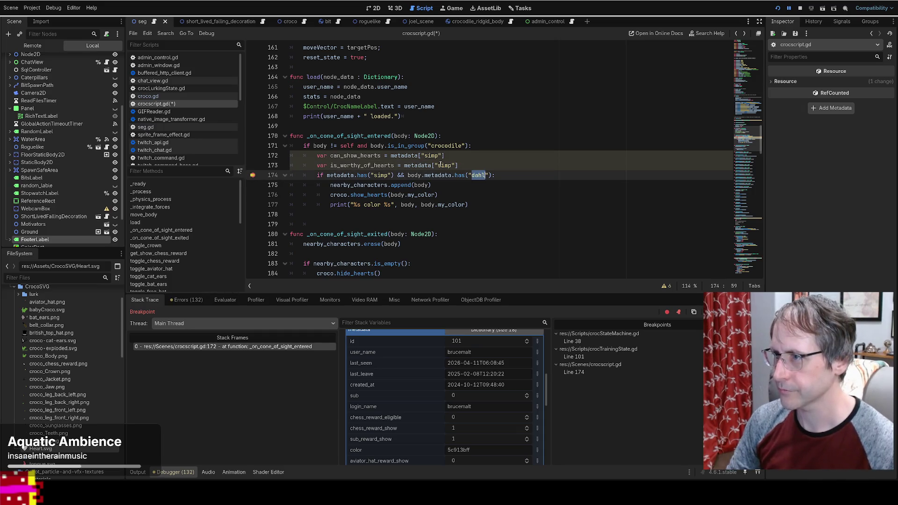
{"action": "mouse_move", "coordinate": [408, 175]}
{"action": "left_mouse_down"}
{"action": "mouse_move", "coordinate": [491, 175]}
{"action": "mouse_move", "coordinate": [453, 176]}
{"action": "left_mouse_up"}
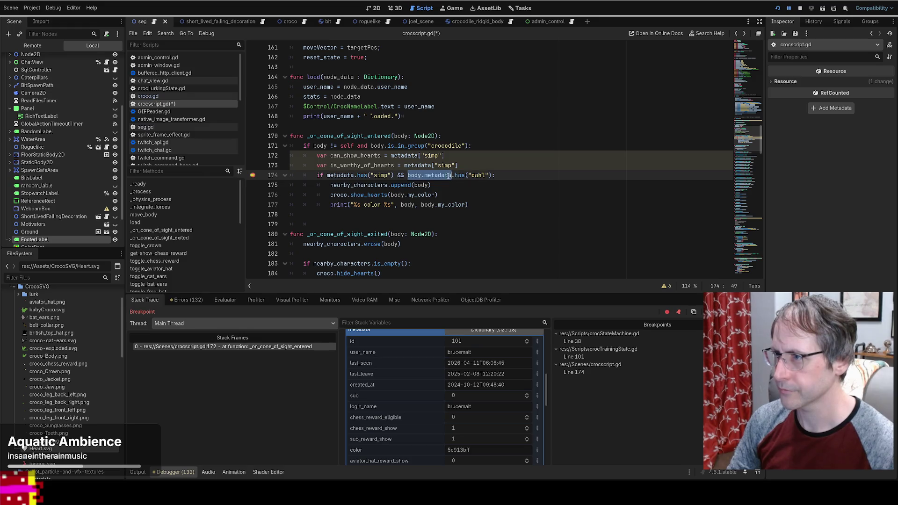
{"action": "key", "text": "ctrl+c"}
{"action": "double_click", "coordinate": [404, 165]}
{"action": "key", "text": "ctrl+v"}
{"action": "left_click", "coordinate": [481, 175]}
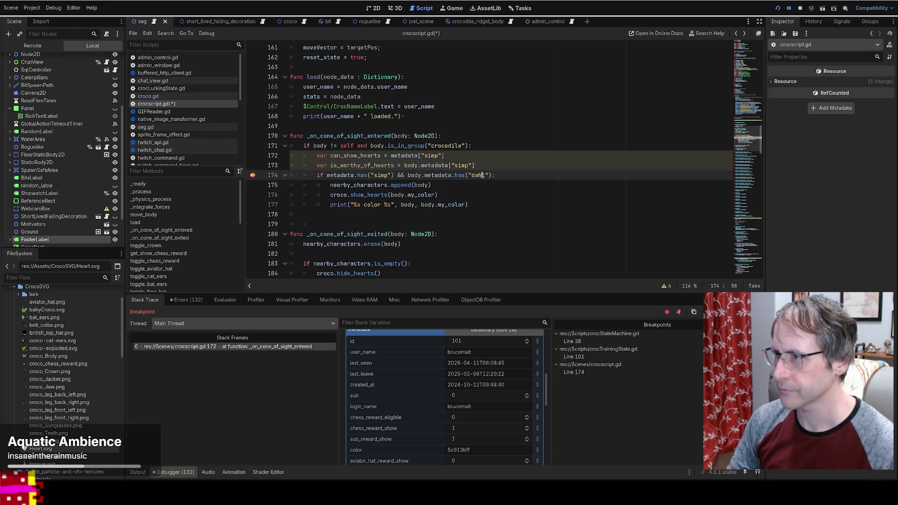
{"action": "double_click", "coordinate": [479, 175]}
{"action": "key", "text": "ctrl+c"}
{"action": "double_click", "coordinate": [464, 165]}
{"action": "key", "text": "ctrl+v"}
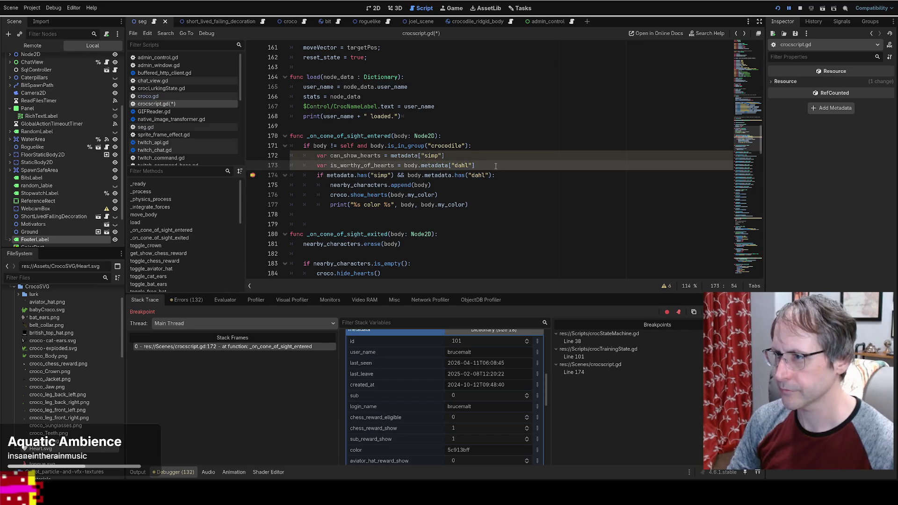
Rewrite the if to test can_show_hearts && is_worthy_of_hearts, save, remove the breakpoint, and resume.
{"action": "left_click_drag", "start_coordinate": [327, 175], "coordinate": [475, 179]}
{"action": "key", "text": "ctrl+v"}
{"action": "double_click", "coordinate": [388, 165]}
{"action": "key", "text": "ctrl+c"}
{"action": "key", "text": "ctrl+v"}
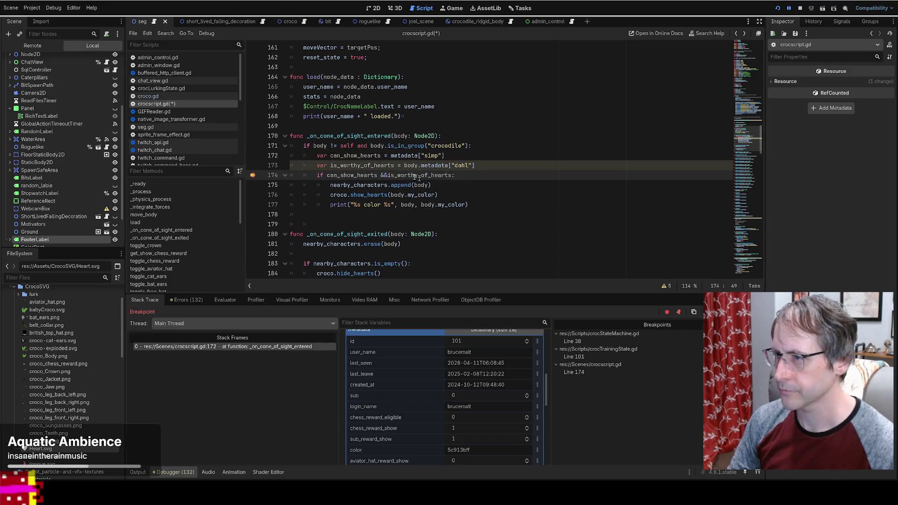
{"action": "left_click", "coordinate": [386, 175]}
{"action": "key", "text": "ctrl+s"}
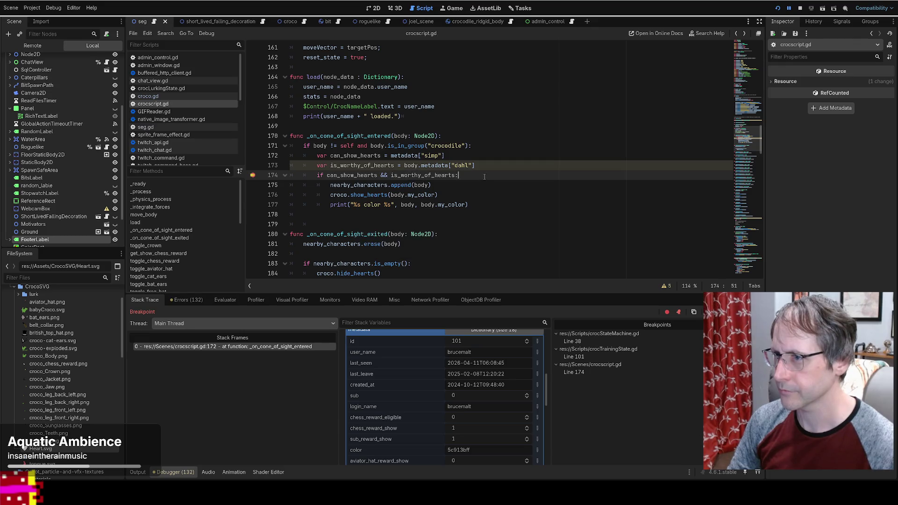
{"action": "left_click", "coordinate": [484, 176]}
{"action": "key", "text": "F9"}
{"action": "key", "text": "F12"}
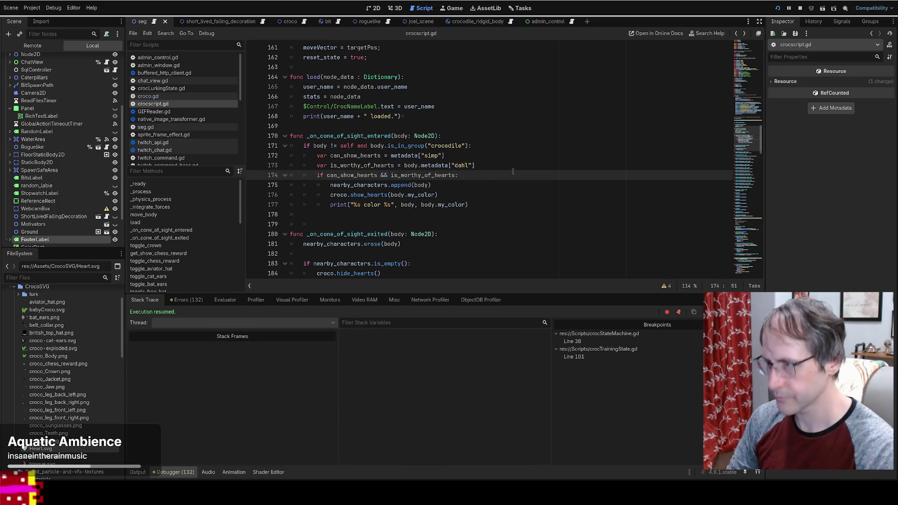
Resume the game until it breaks at line 172 on the invalid 'simp' key access.
{"action": "key", "text": "F12"}
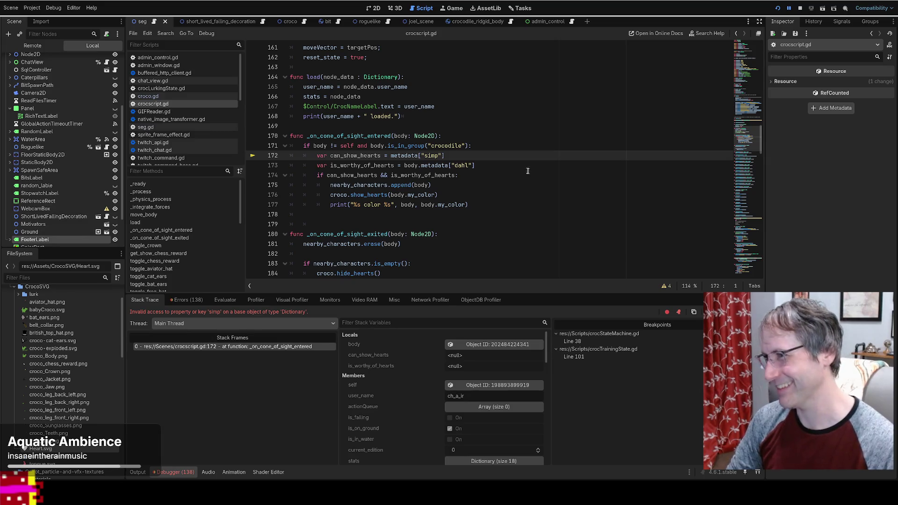
Expand the metadata dictionary in the debugger's Stack Variables.
{"action": "left_click", "coordinate": [466, 168]}
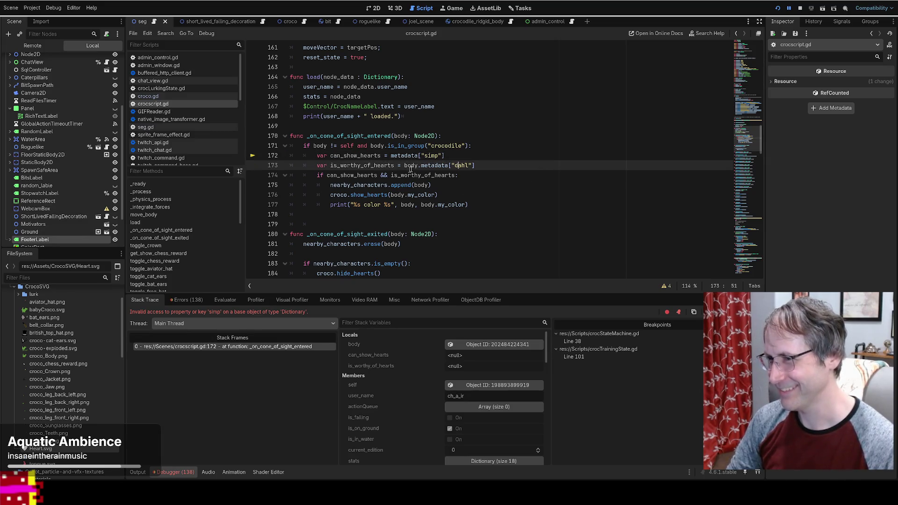
{"action": "left_click", "coordinate": [587, 149]}
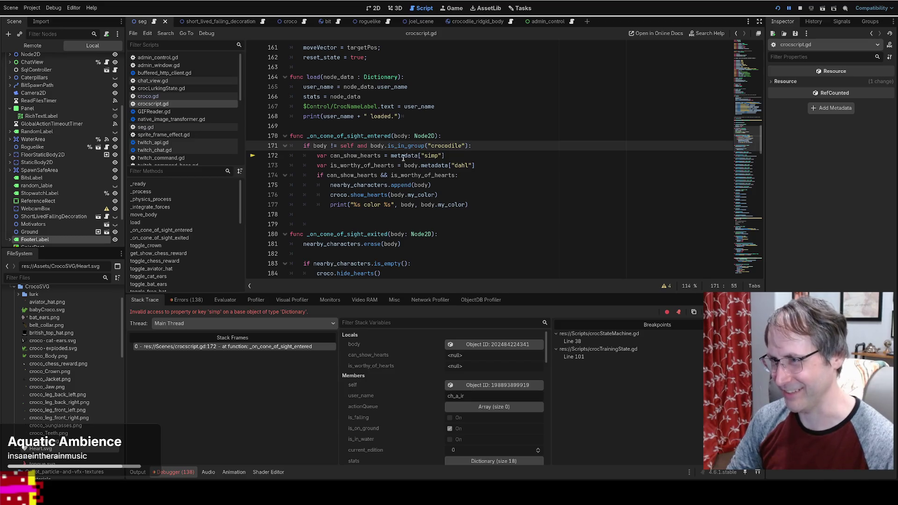
{"action": "scroll", "coordinate": [402, 376], "scroll_direction": "down", "scroll_amount": 5}
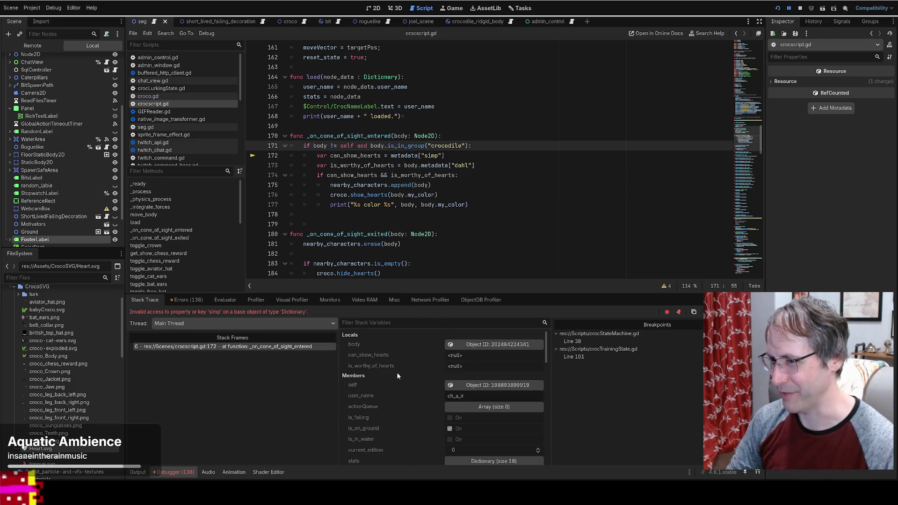
{"action": "left_click", "coordinate": [397, 370]}
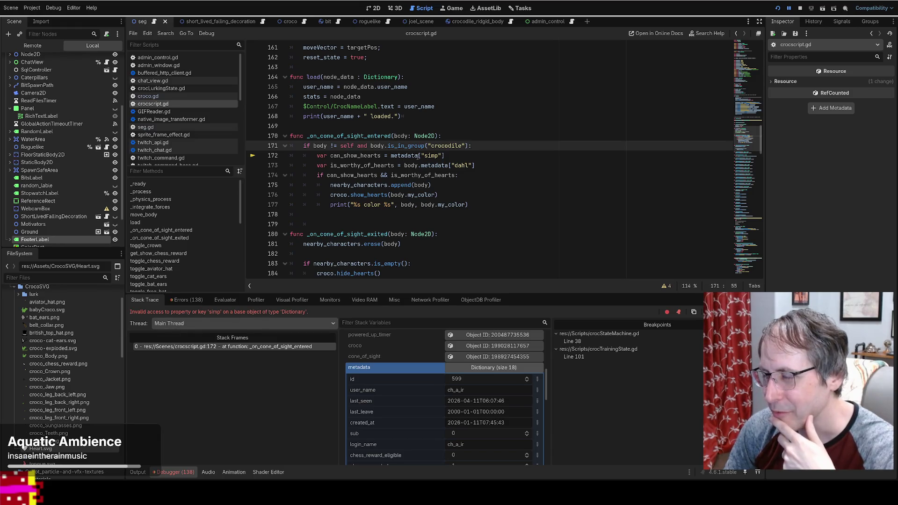
Change line 172 to metadata.get("simp"), checking Dictionary get() in the docs.
{"action": "left_click", "coordinate": [419, 156]}
{"action": "key", "text": "Delete"}
{"action": "type", "text": ".get("}
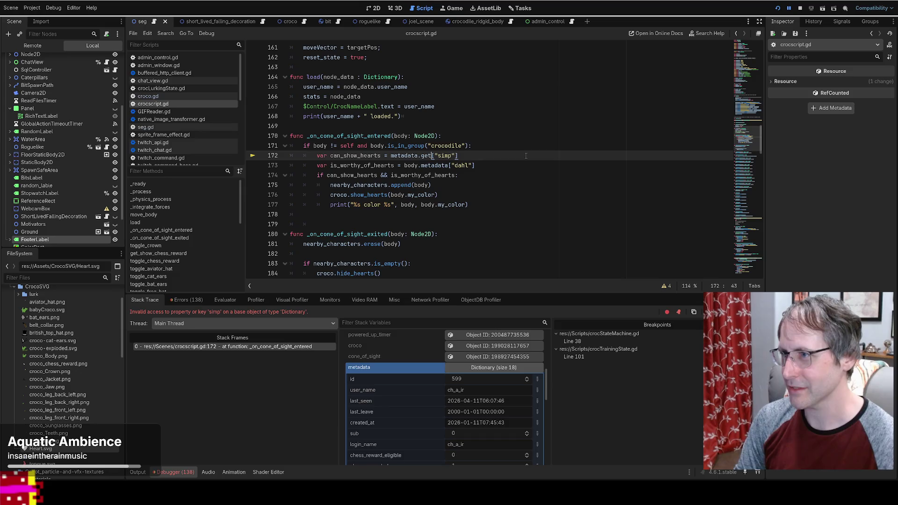
{"action": "key", "text": "End"}
{"action": "key", "text": "BackSpace"}
{"action": "type", "text": ")"}
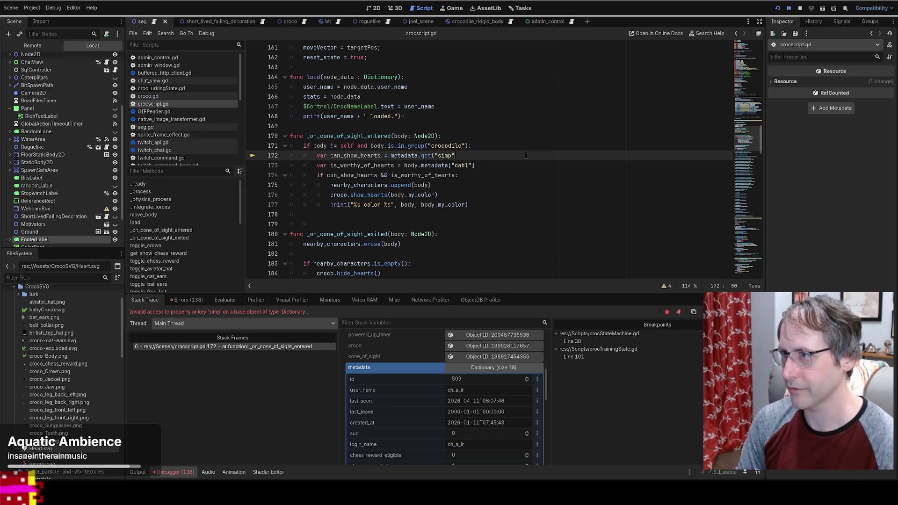
{"action": "left_click", "coordinate": [425, 157], "text": "ctrl"}
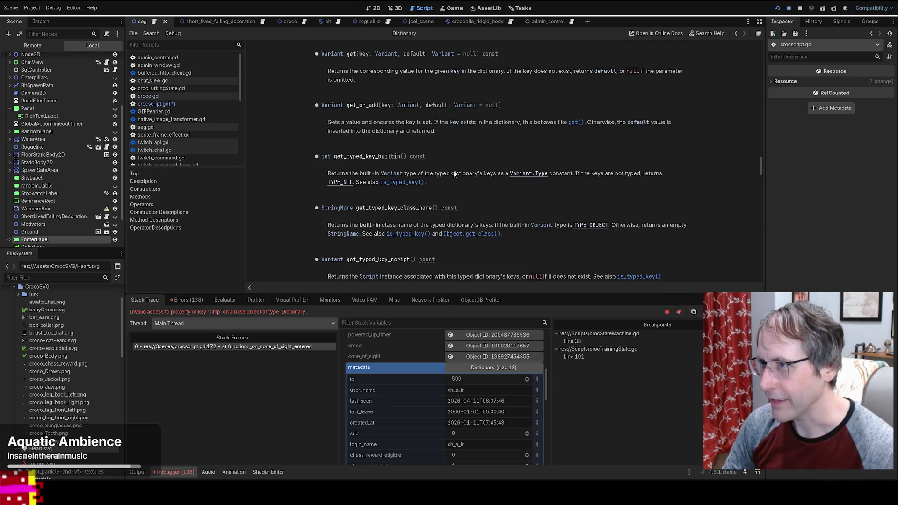
{"action": "key", "text": "alt+Left"}
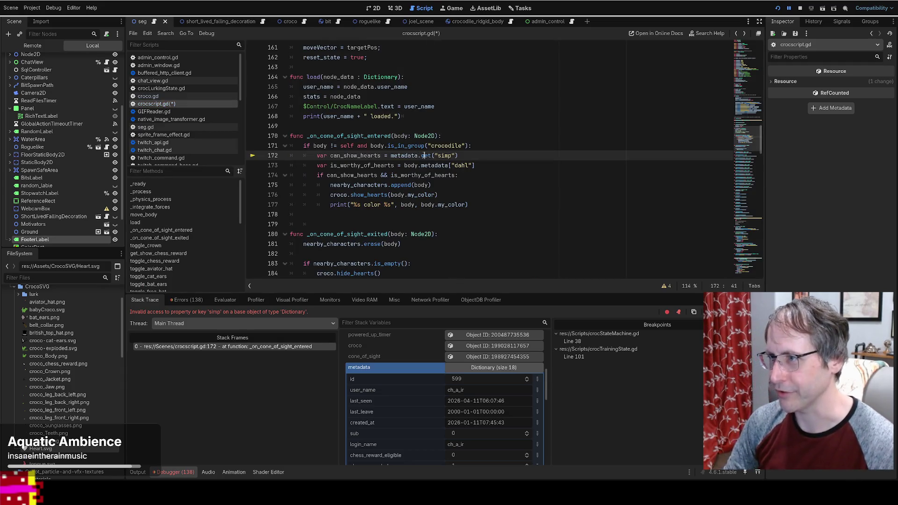
Change line 173 to body.metadata.get("dahl"), save the script and resume the game.
{"action": "left_click", "coordinate": [449, 166]}
{"action": "key", "text": "Delete"}
{"action": "type", "text": "get"}
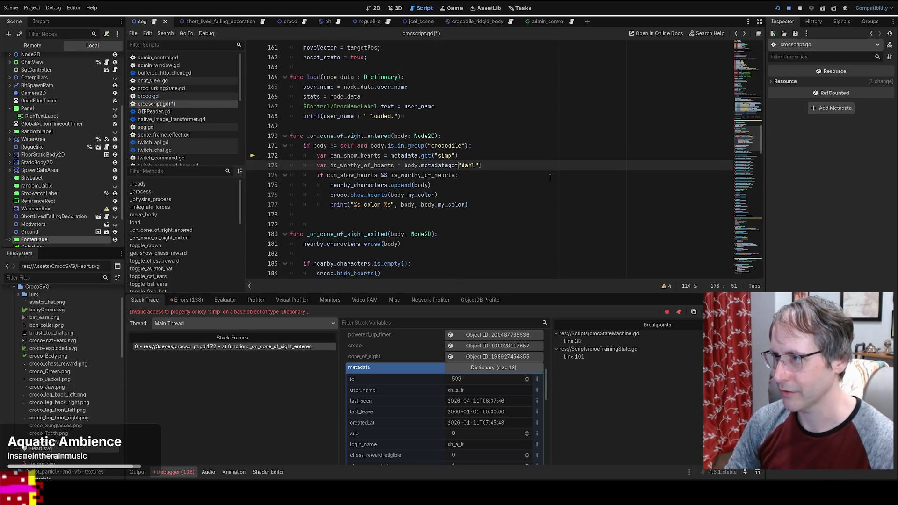
{"action": "type", "text": "."}
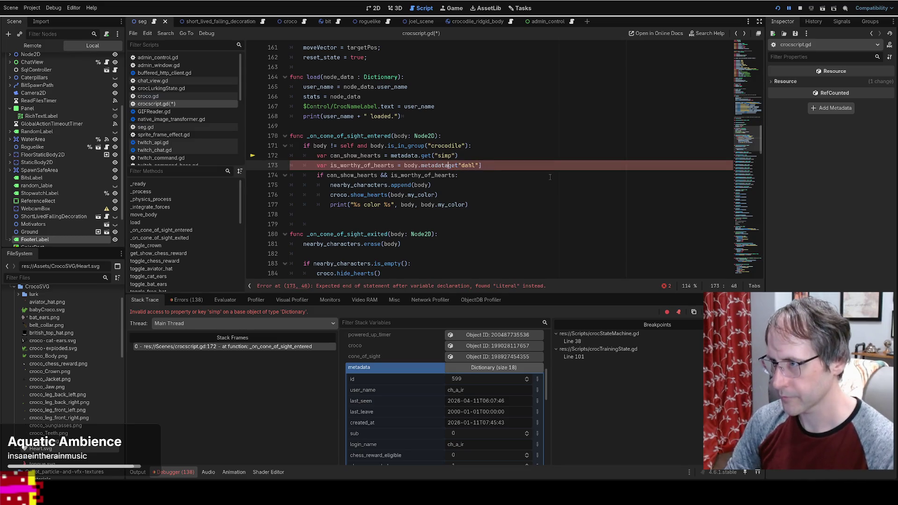
{"action": "type", "text": "("}
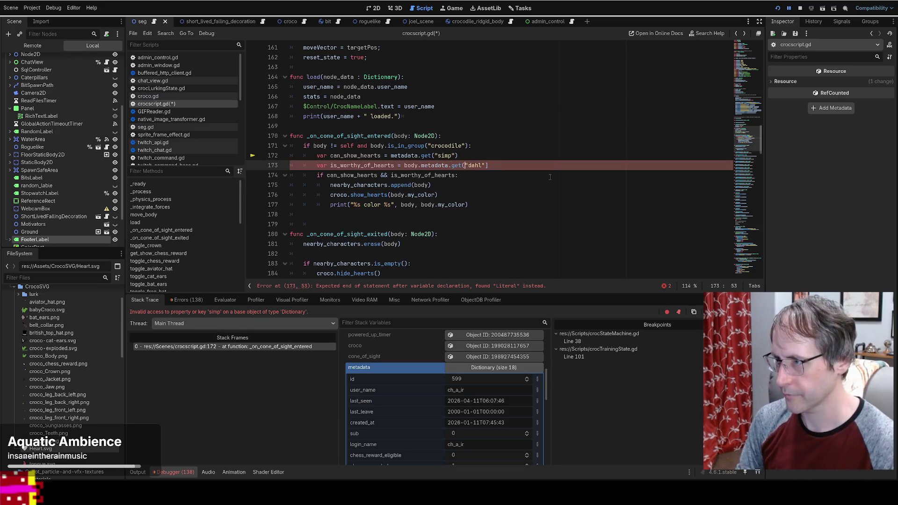
{"action": "key", "text": "Page_Up"}
{"action": "scroll", "coordinate": [550, 177], "scroll_direction": "down", "scroll_amount": 3}
{"action": "left_click", "coordinate": [507, 174]}
{"action": "key", "text": "BackSpace"}
{"action": "type", "text": ")"}
{"action": "key", "text": "ctrl+s"}
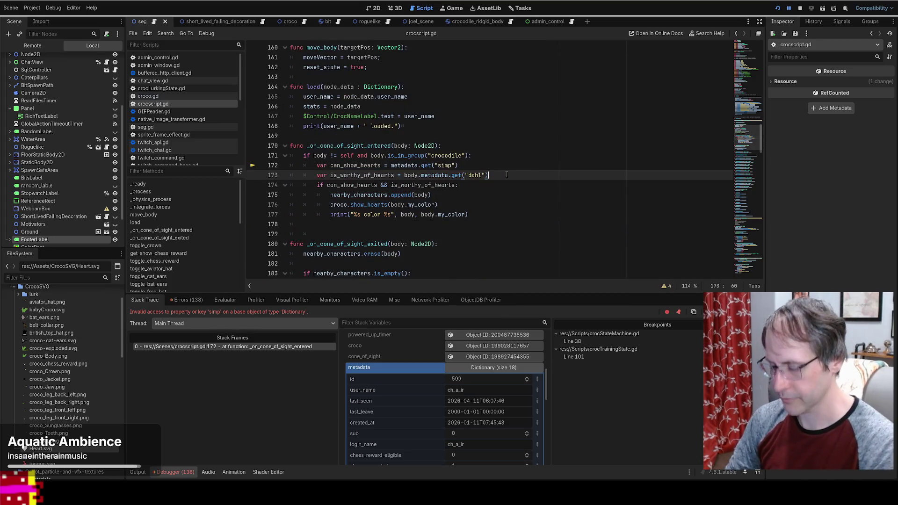
{"action": "key", "text": "F12"}
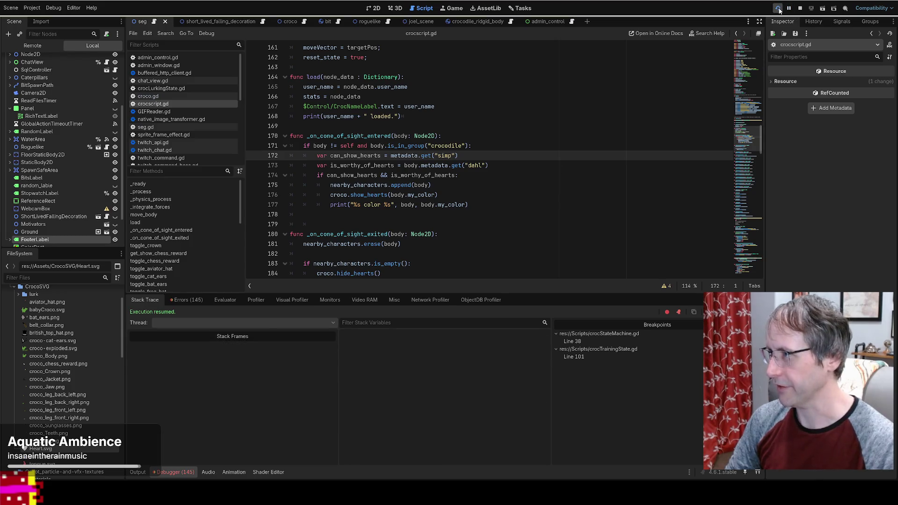
Restart the game, then search all project files for 'spawn 1 gift'.
{"action": "left_click", "coordinate": [777, 8]}
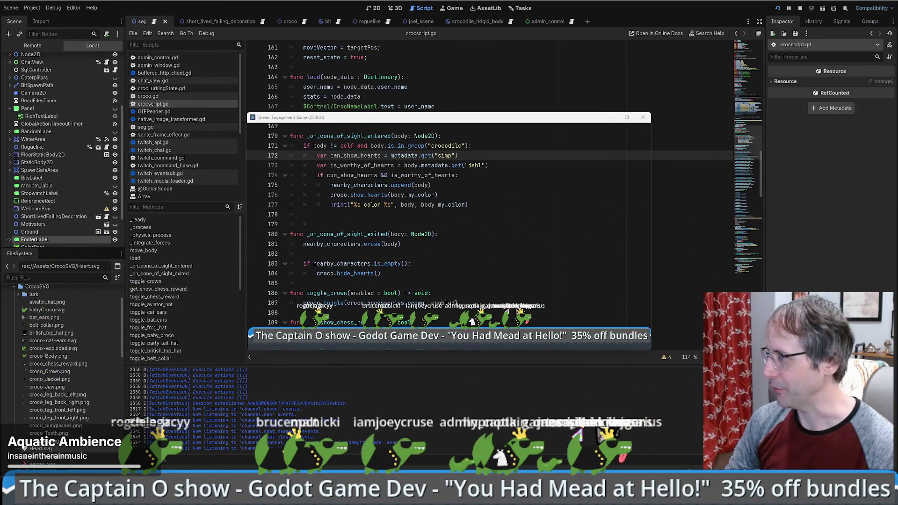
{"action": "left_click", "coordinate": [478, 81]}
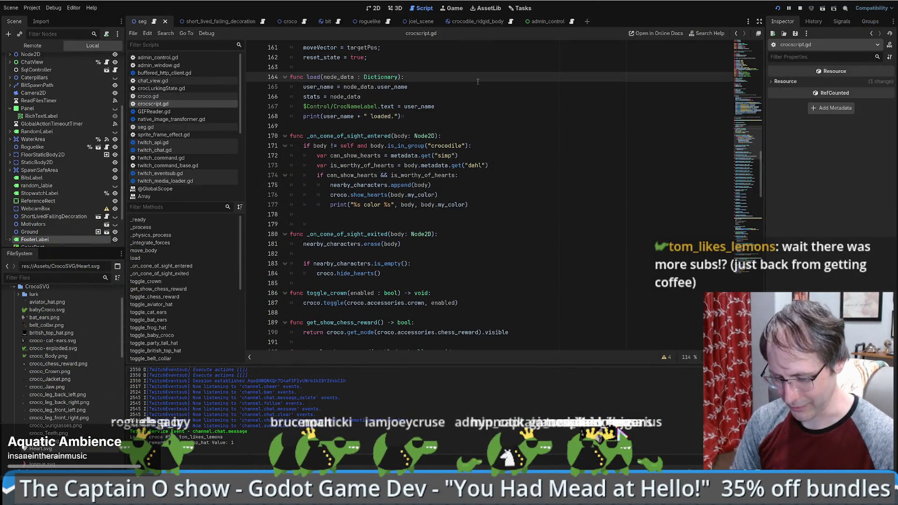
{"action": "key", "text": "ctrl+shift+f"}
{"action": "type", "text": "spawn 1 gif"}
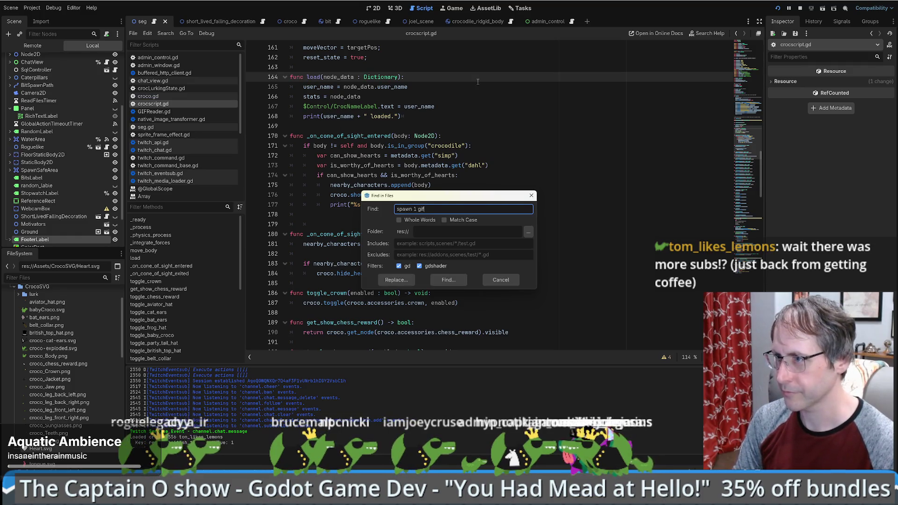
{"action": "type", "text": "t"}
{"action": "key", "text": "Return"}
Search crocscript.gd for 'spawn' with the in-file find bar, near line 170.
{"action": "left_click", "coordinate": [432, 185]}
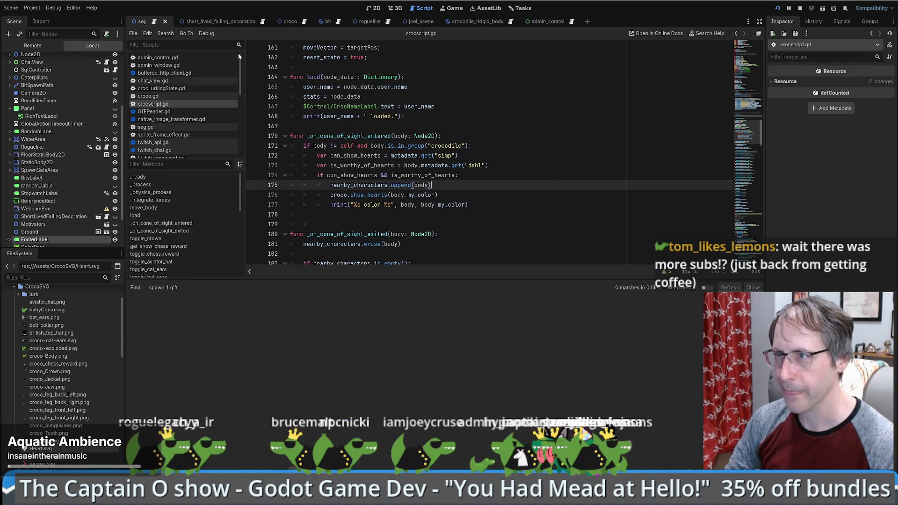
{"action": "left_click", "coordinate": [528, 137]}
{"action": "key", "text": "ctrl+l"}
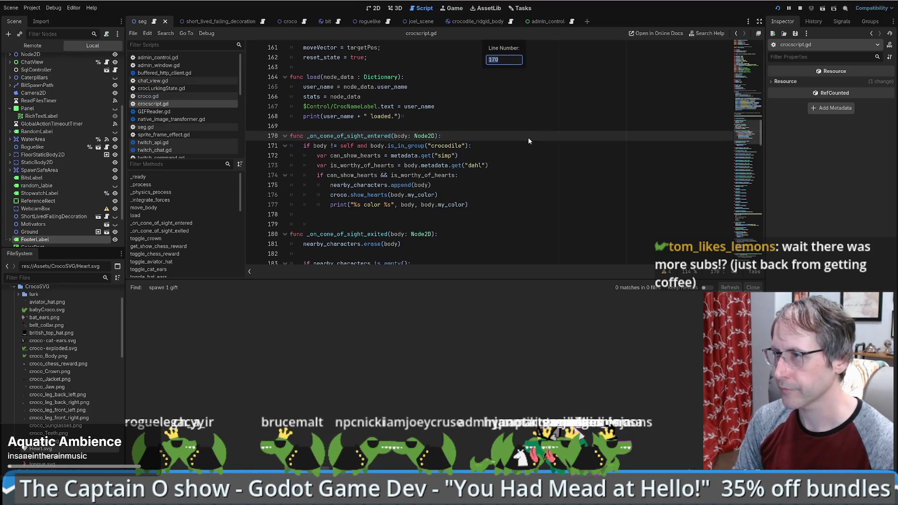
{"action": "type", "text": "spawn"}
{"action": "key", "text": "Escape"}
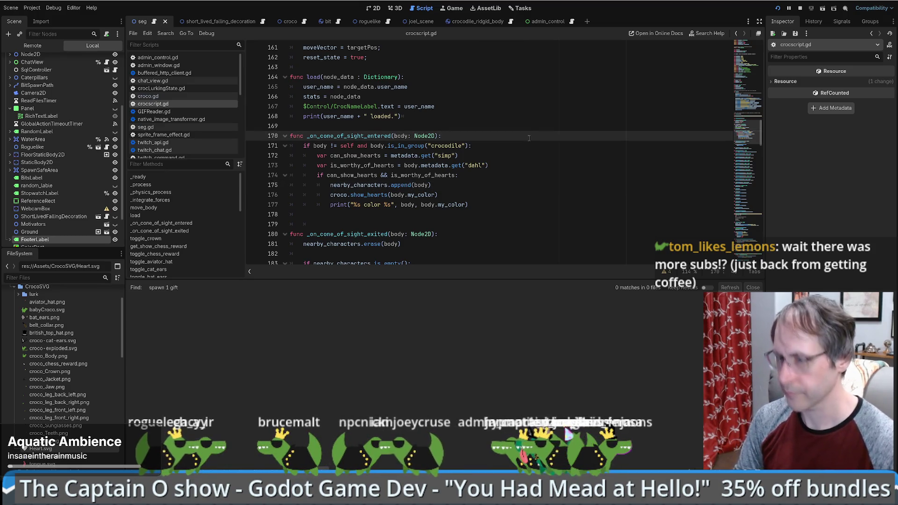
{"action": "key", "text": "ctrl+f"}
{"action": "type", "text": "s"}
{"action": "left_click", "coordinate": [524, 139]}
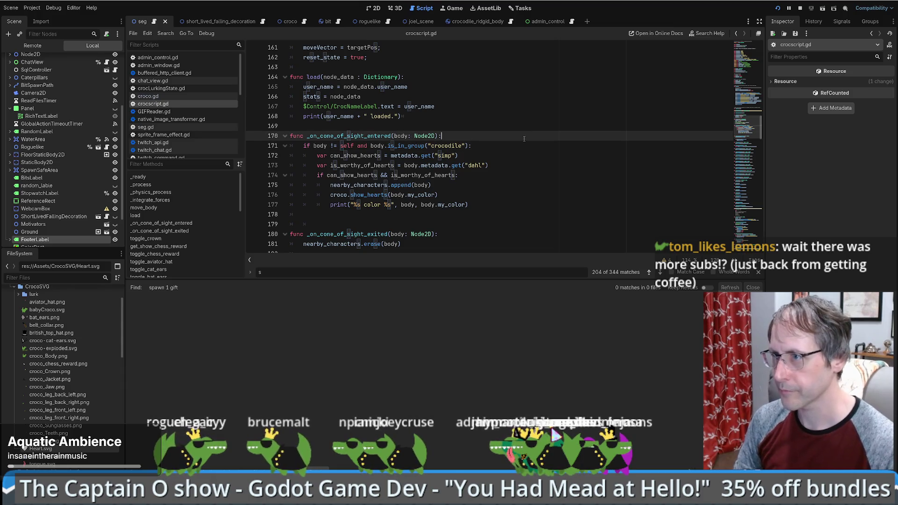
In seg.gd, find _on_spawn_gift uses and step to line 128's Spawn1GiftButton handler.
{"action": "left_click", "coordinate": [160, 21]}
{"action": "left_click", "coordinate": [546, 80]}
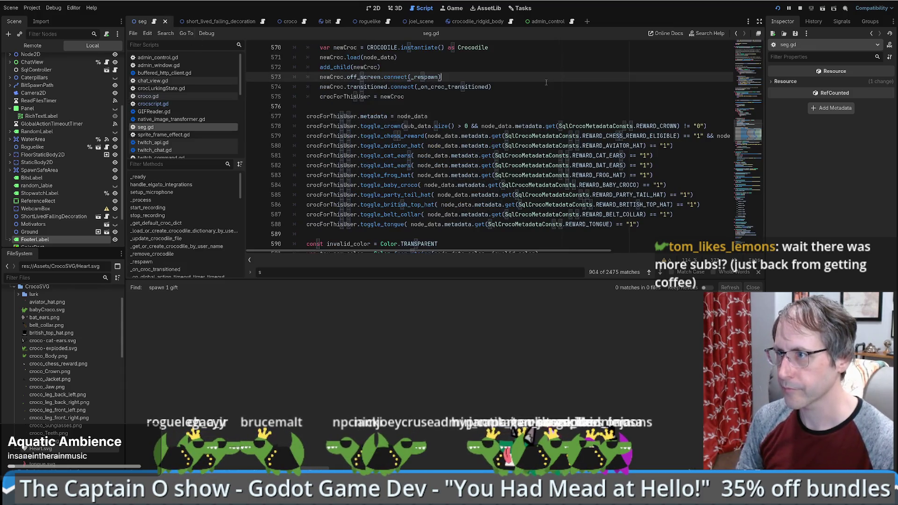
{"action": "key", "text": "ctrl+f"}
{"action": "type", "text": "gift"}
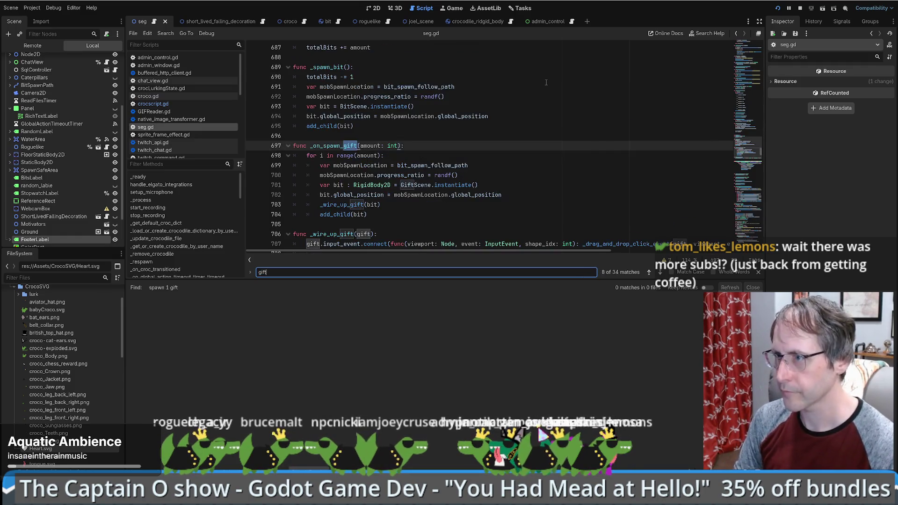
{"action": "key", "text": "Escape"}
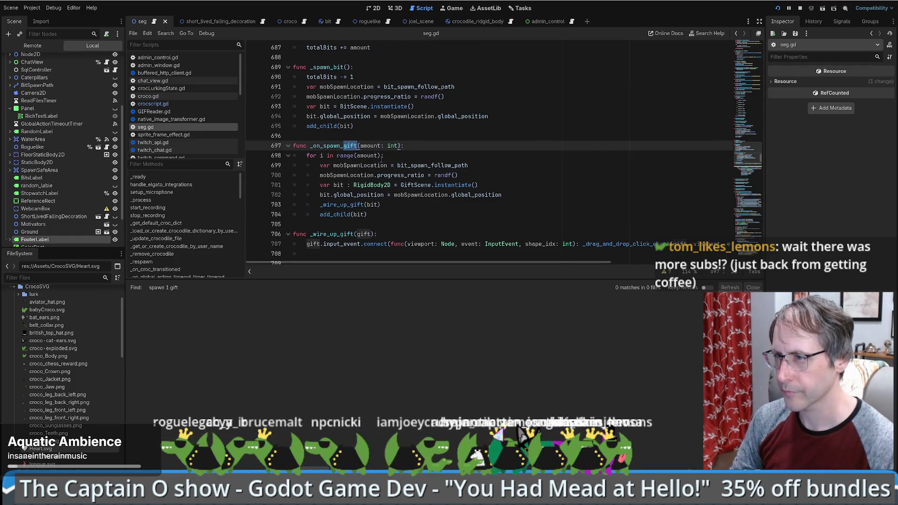
{"action": "double_click", "coordinate": [323, 146]}
{"action": "key", "text": "ctrl+f"}
{"action": "key", "text": "Return"}
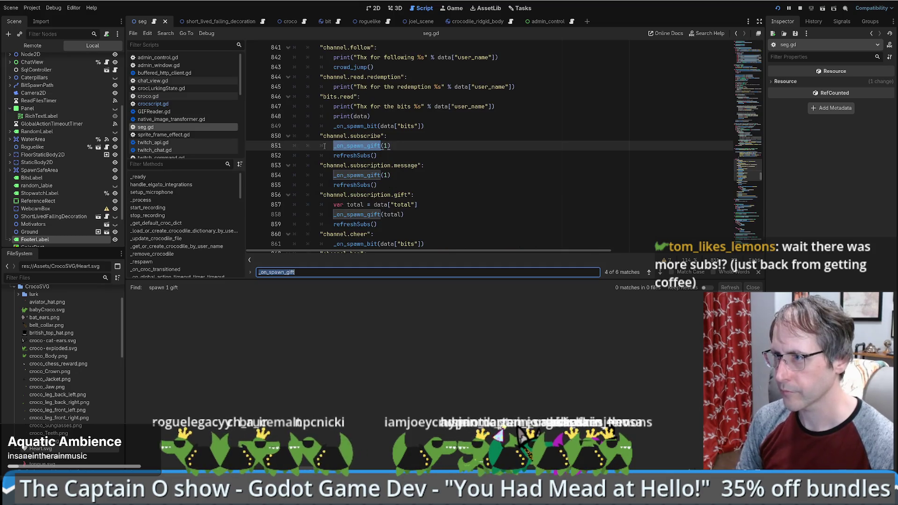
{"action": "key", "text": "Return"}
{"action": "key", "text": "Return"}
{"action": "key", "text": "Return"}
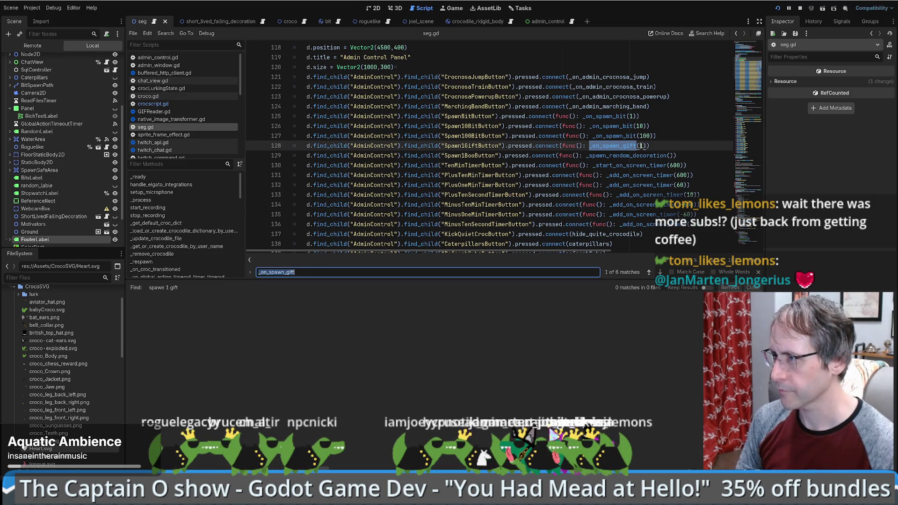
Change the gift amount on line 128 to 50, then back to 1.
{"action": "double_click", "coordinate": [643, 146]}
{"action": "type", "text": "50"}
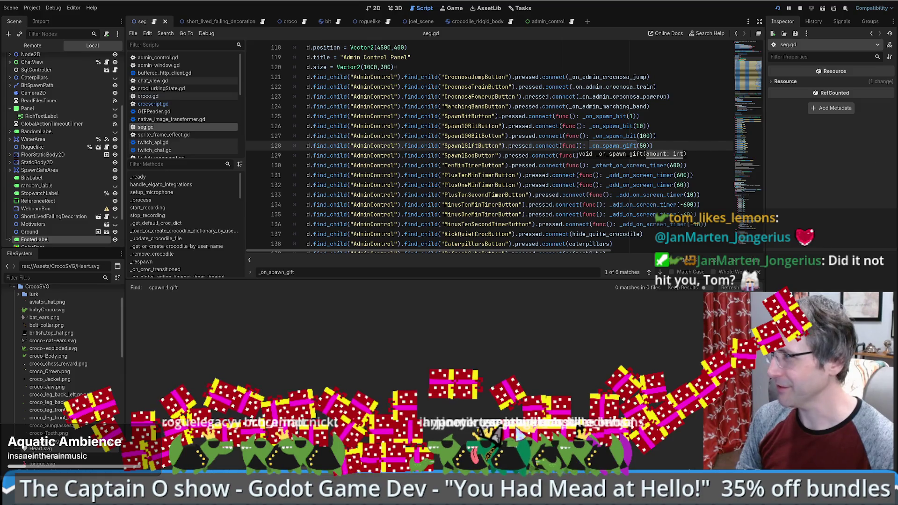
{"action": "key", "text": "BackSpace"}
{"action": "key", "text": "BackSpace"}
{"action": "type", "text": "1"}
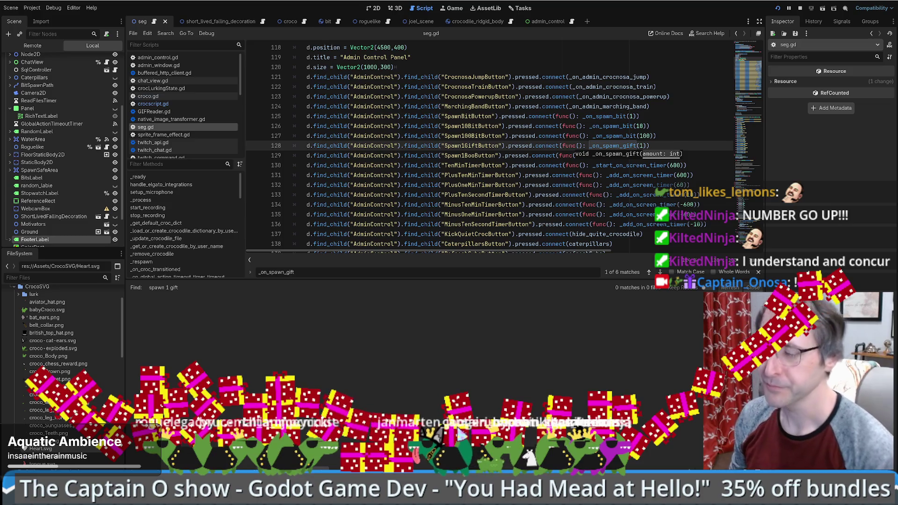
{"action": "left_click", "coordinate": [657, 146]}
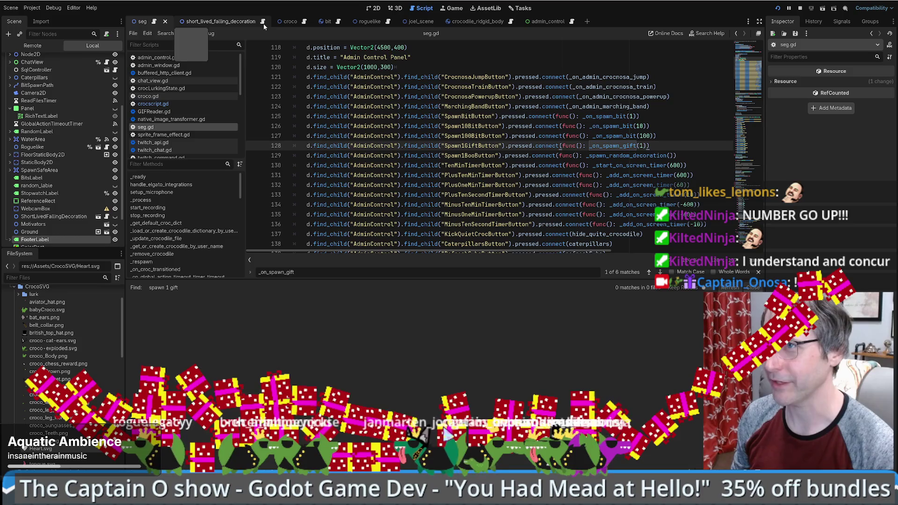
Open crocscript.gd and set a breakpoint on line 174's hearts check.
{"action": "left_click", "coordinate": [510, 22]}
{"action": "scroll", "coordinate": [525, 125], "scroll_direction": "down", "scroll_amount": 1}
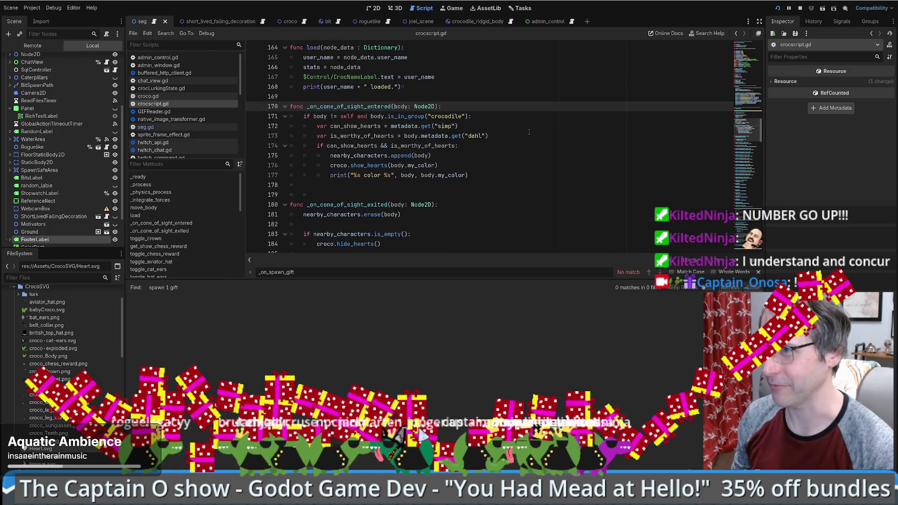
{"action": "scroll", "coordinate": [528, 128], "scroll_direction": "up", "scroll_amount": 1}
{"action": "key", "text": "Down"}
{"action": "key", "text": "Down"}
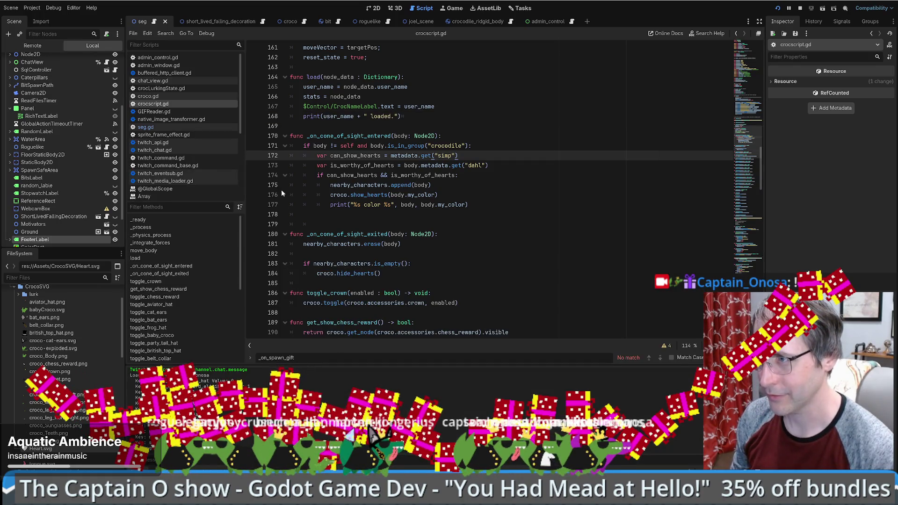
{"action": "left_click", "coordinate": [252, 176]}
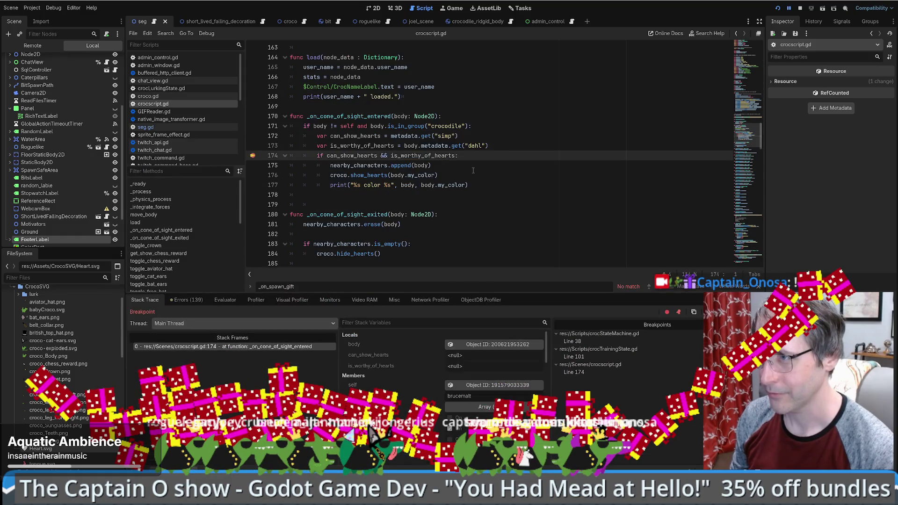
Inspect variable values at the paused breakpoint, then resume the game.
{"action": "mouse_move", "coordinate": [350, 136]}
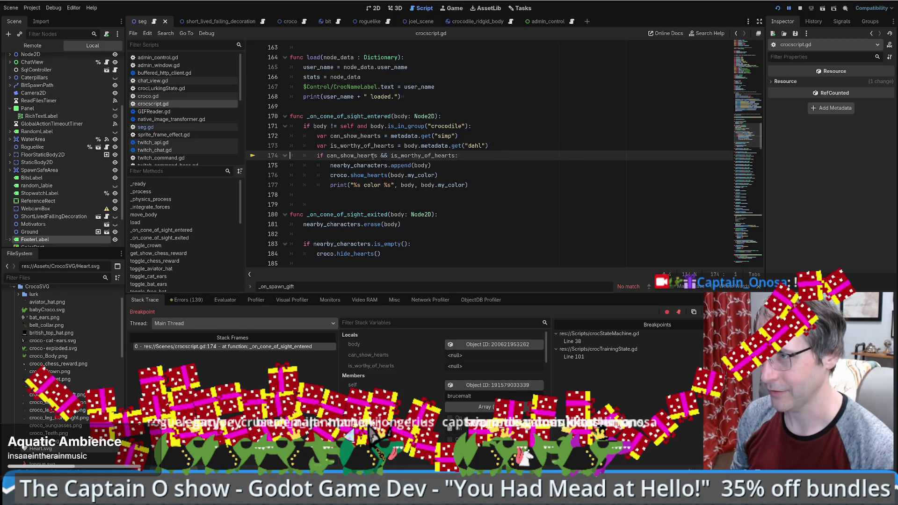
{"action": "mouse_move", "coordinate": [379, 156]}
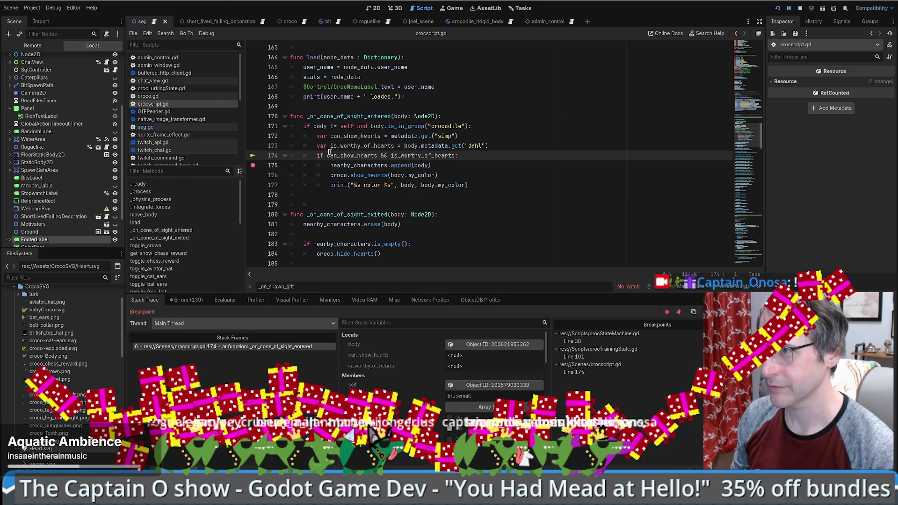
{"action": "right_click", "coordinate": [252, 159]}
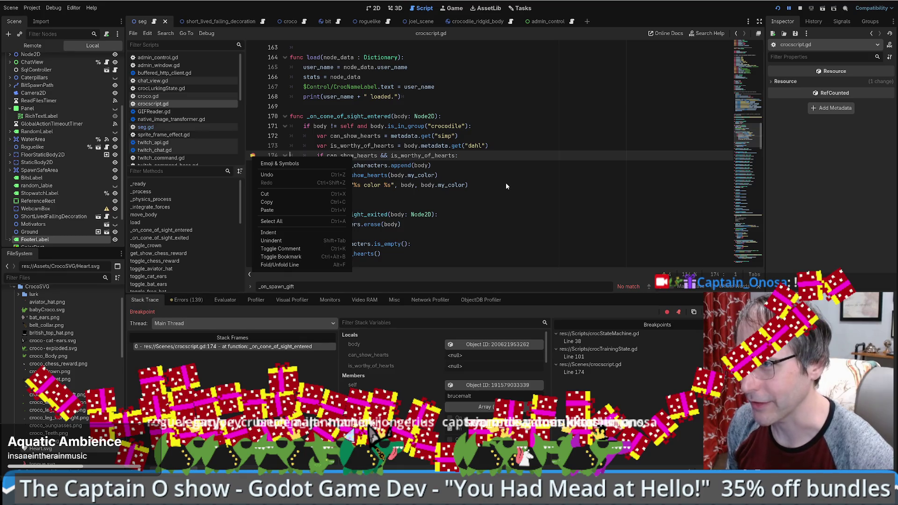
{"action": "key", "text": "Escape"}
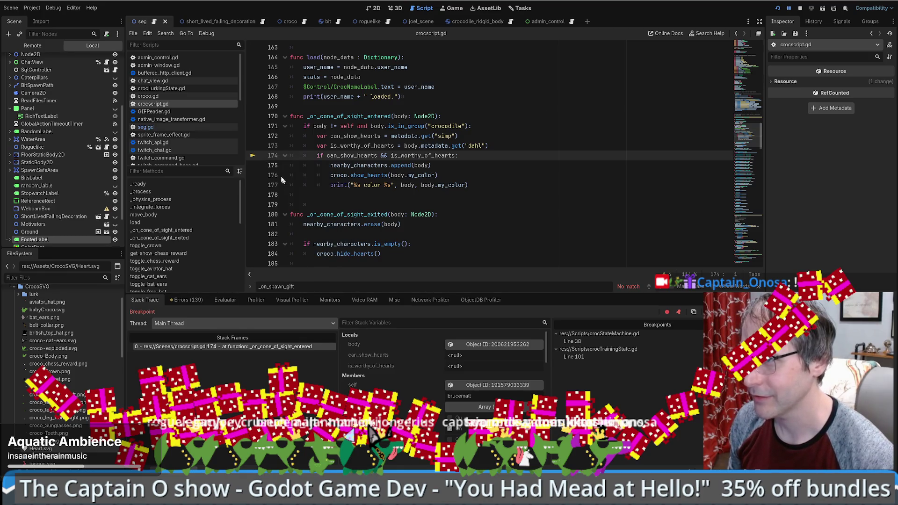
{"action": "key", "text": "F12"}
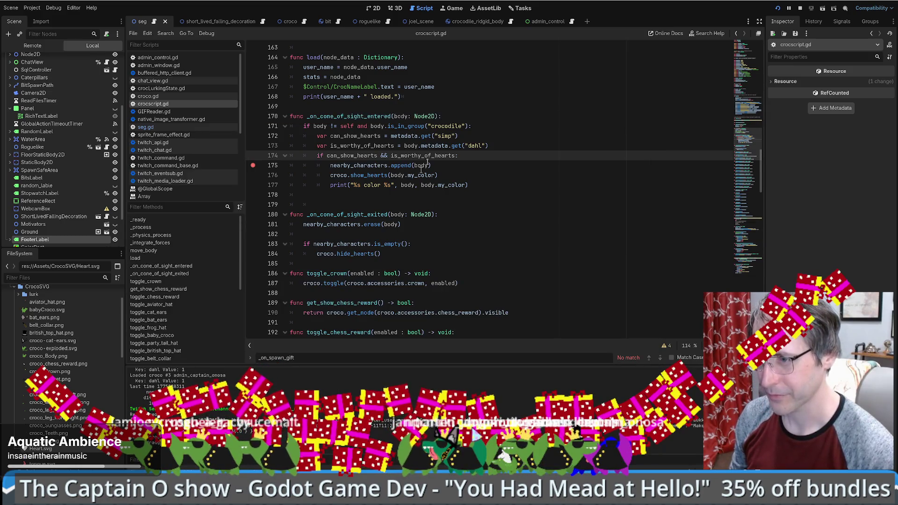
Drag a crocodile to a new spot in the running game, then open croco.gd.
{"action": "left_click", "coordinate": [453, 11]}
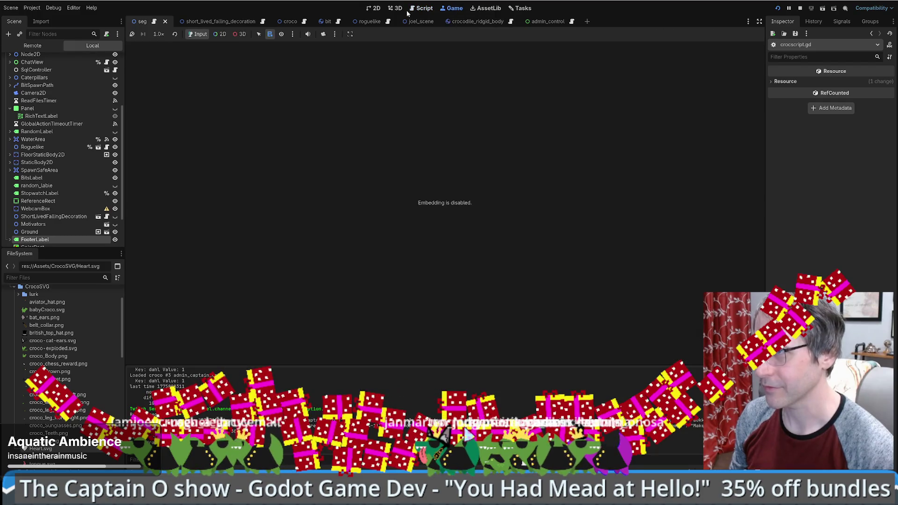
{"action": "left_click", "coordinate": [369, 10]}
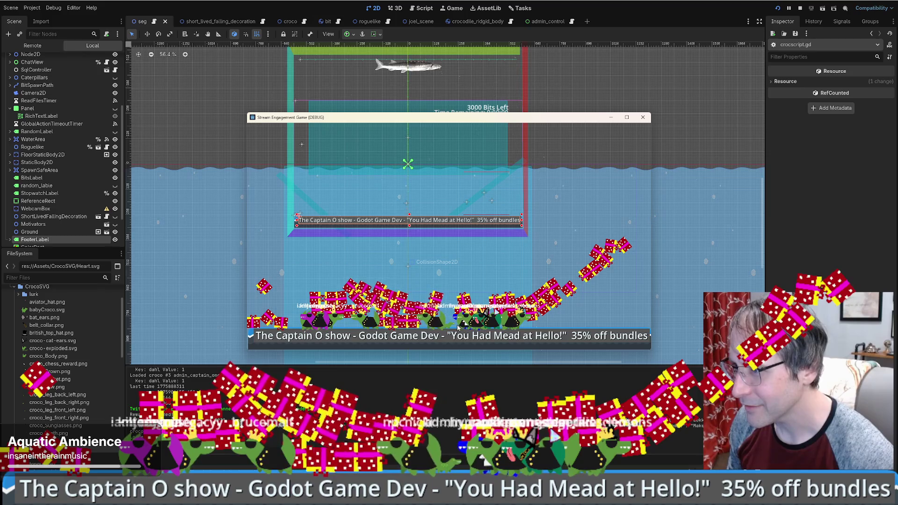
{"action": "mouse_move", "coordinate": [514, 122]}
{"action": "left_mouse_down"}
{"action": "mouse_move", "coordinate": [609, 60]}
{"action": "mouse_move", "coordinate": [505, 247]}
{"action": "mouse_move", "coordinate": [515, 76]}
{"action": "left_mouse_up"}
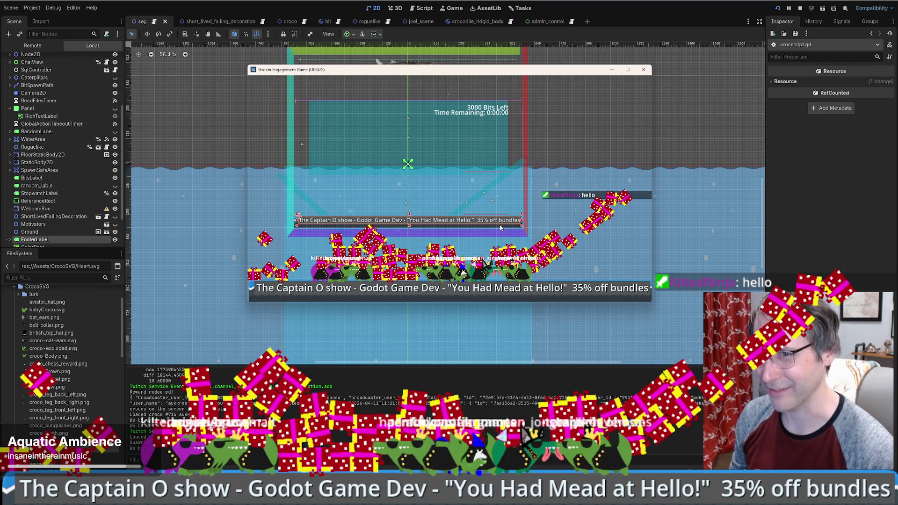
{"action": "mouse_move", "coordinate": [501, 228]}
{"action": "left_mouse_down"}
{"action": "mouse_move", "coordinate": [489, 206]}
{"action": "mouse_move", "coordinate": [591, 227]}
{"action": "left_mouse_up"}
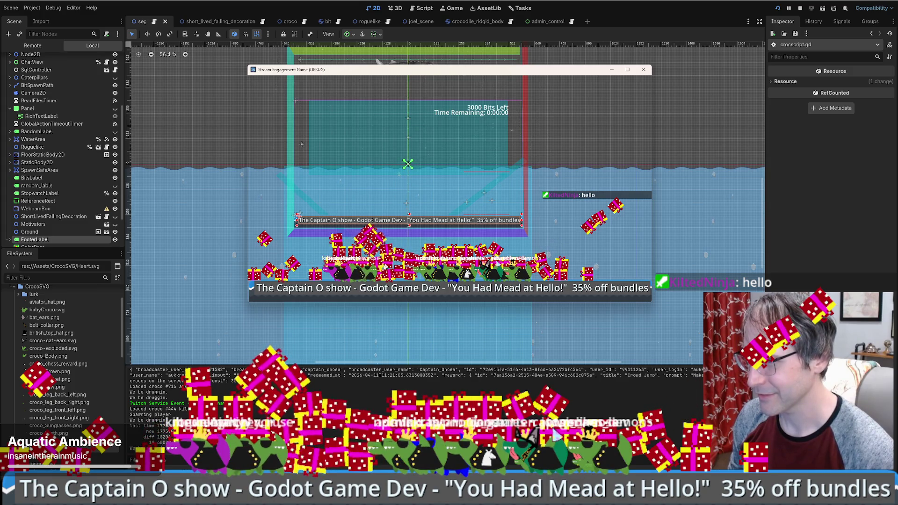
{"action": "left_click", "coordinate": [395, 356]}
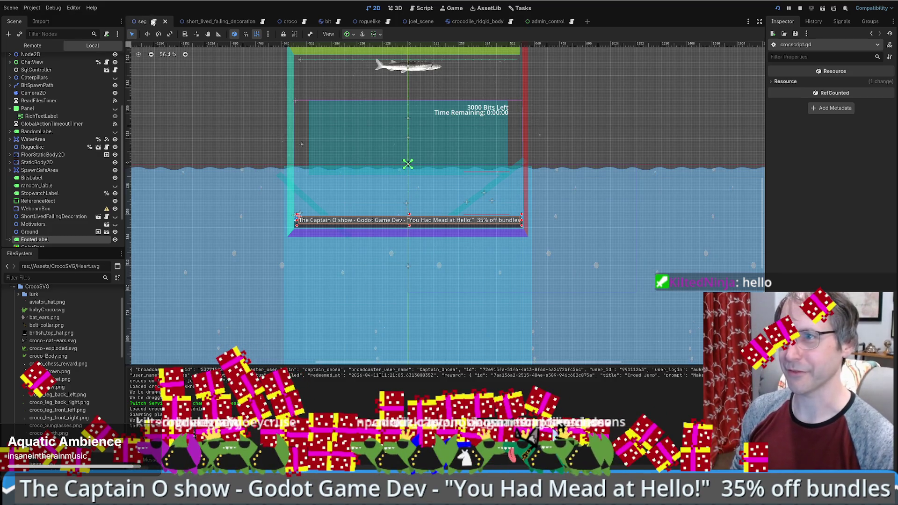
{"action": "left_click", "coordinate": [304, 20]}
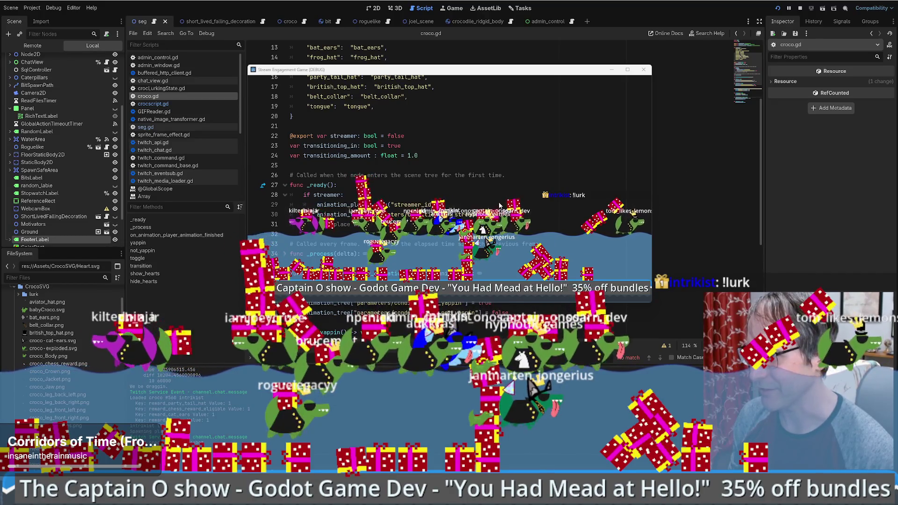
Switch back to crocscript.gd and add a breakpoint on line 174.
{"action": "left_click", "coordinate": [388, 409]}
{"action": "scroll", "coordinate": [453, 232], "scroll_direction": "up", "scroll_amount": 4}
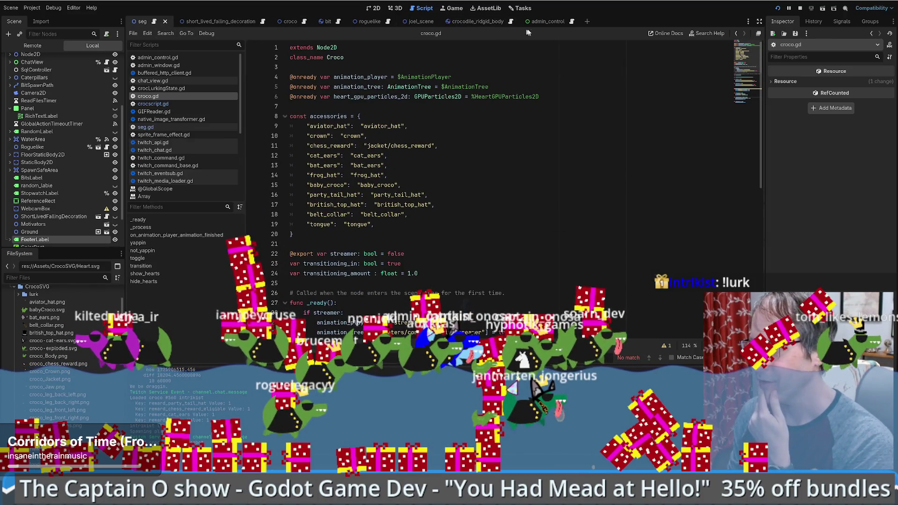
{"action": "left_click", "coordinate": [153, 103]}
{"action": "left_click", "coordinate": [252, 156]}
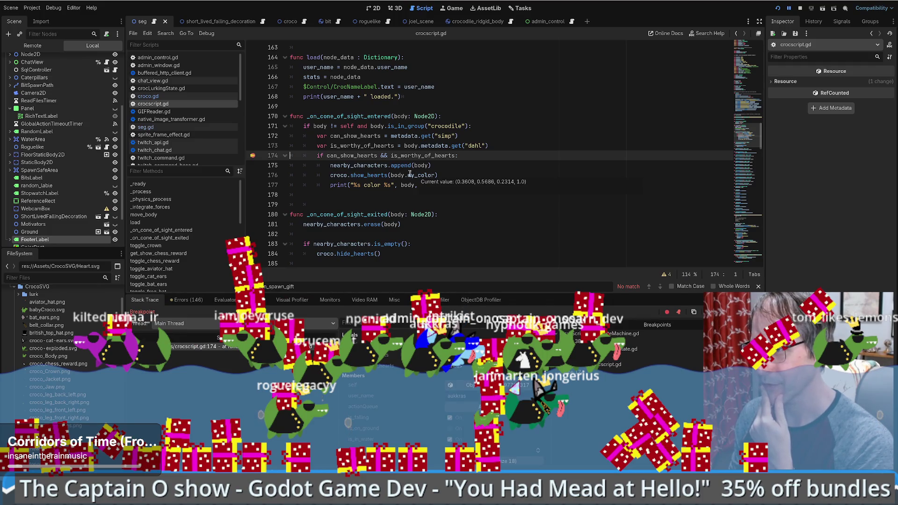
{"action": "left_click", "coordinate": [507, 145]}
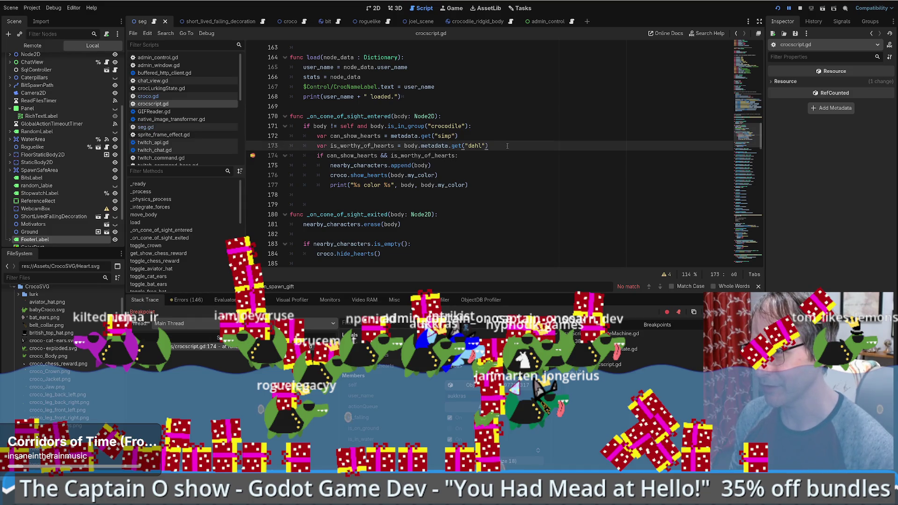
{"action": "left_click", "coordinate": [377, 155]}
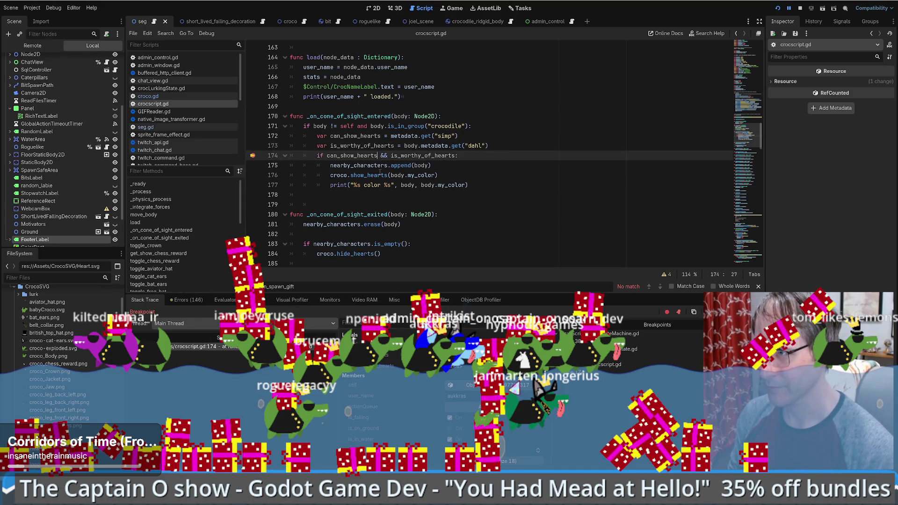
Add != null checks to line 174, resume, and set breakpoints on lines 175 and 174.
{"action": "type", "text": "!= null"}
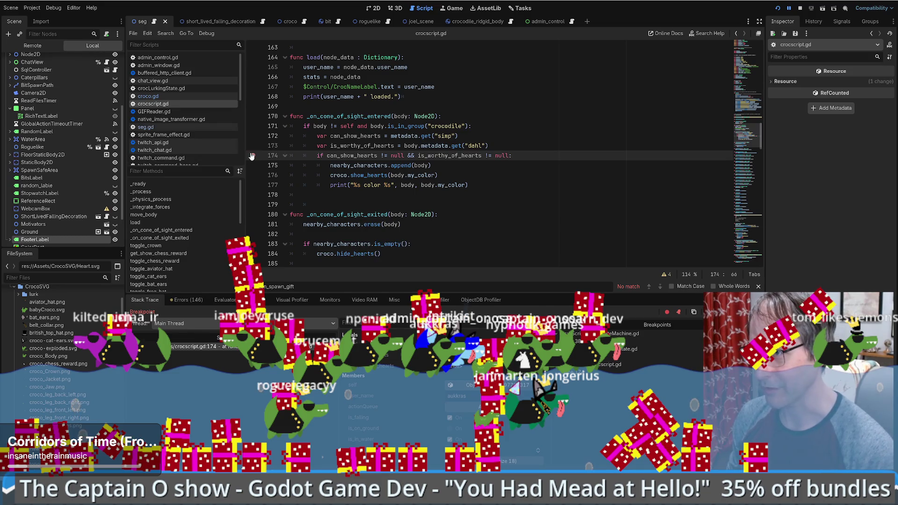
{"action": "type", "text": ":"}
{"action": "key", "text": "F12"}
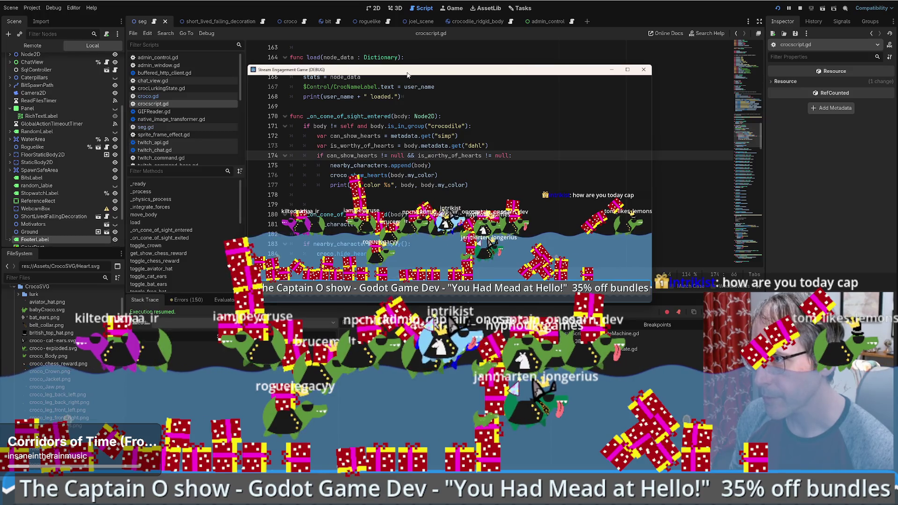
{"action": "left_click", "coordinate": [252, 165]}
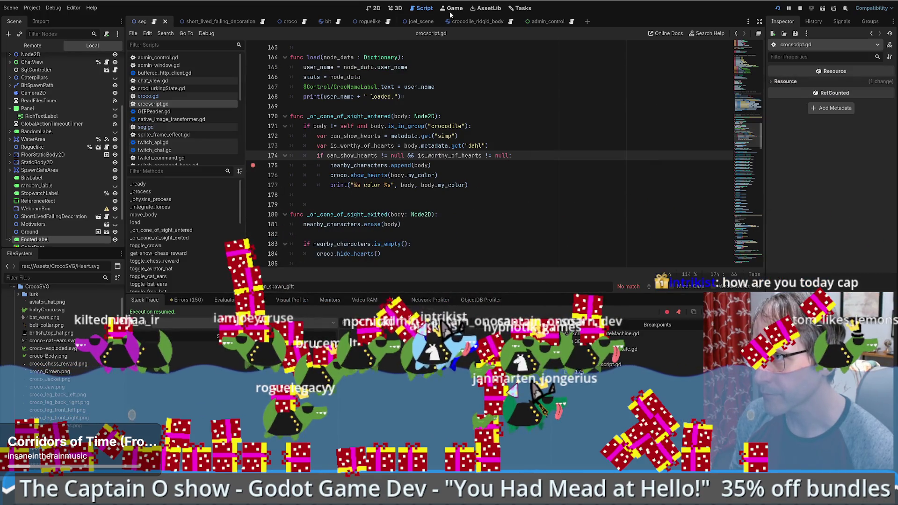
{"action": "left_click", "coordinate": [447, 11]}
{"action": "left_click", "coordinate": [420, 7]}
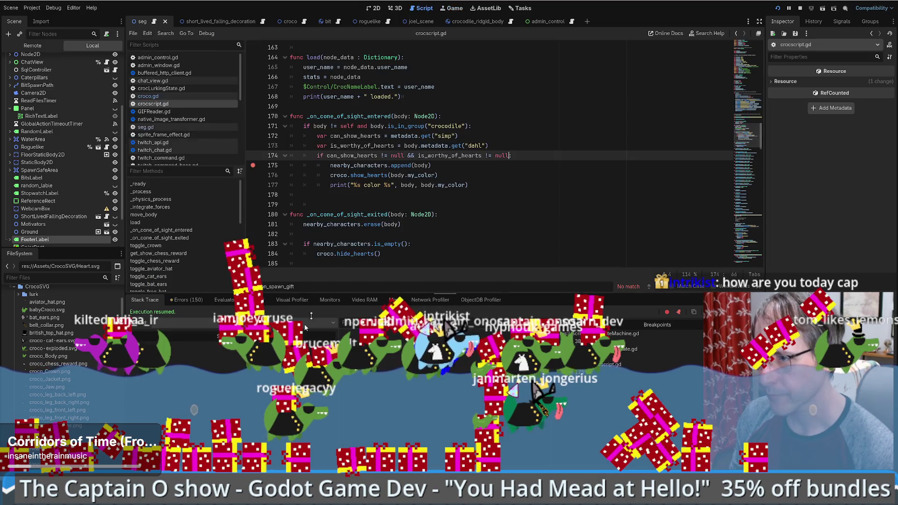
{"action": "type", "text": ":"}
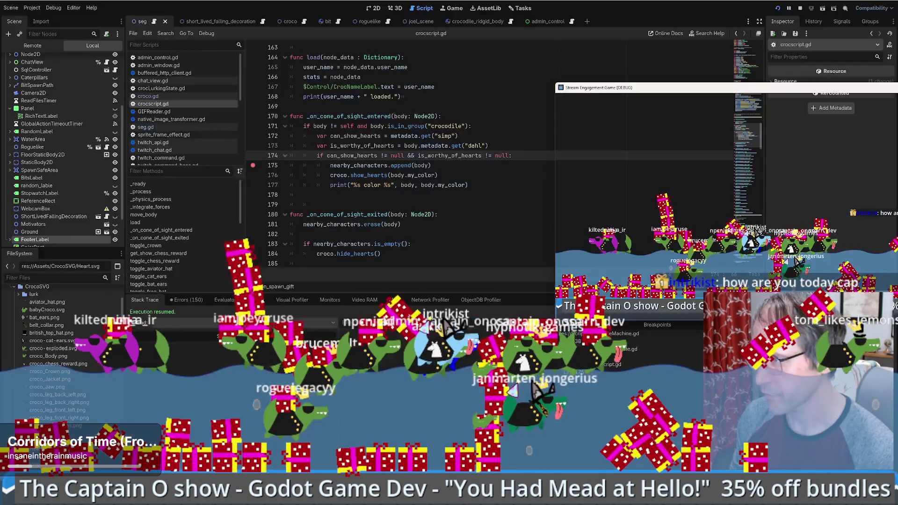
{"action": "left_click_drag", "start_coordinate": [797, 85], "coordinate": [544, 85]}
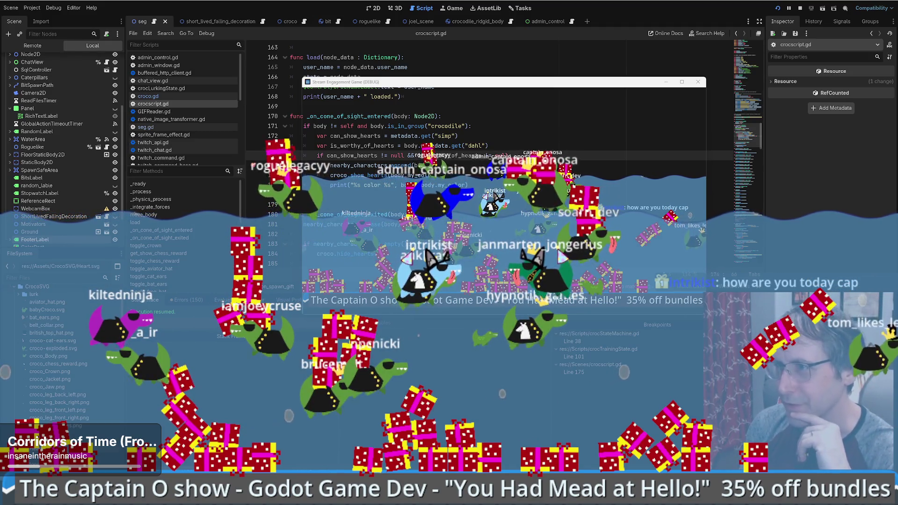
{"action": "left_click", "coordinate": [252, 155]}
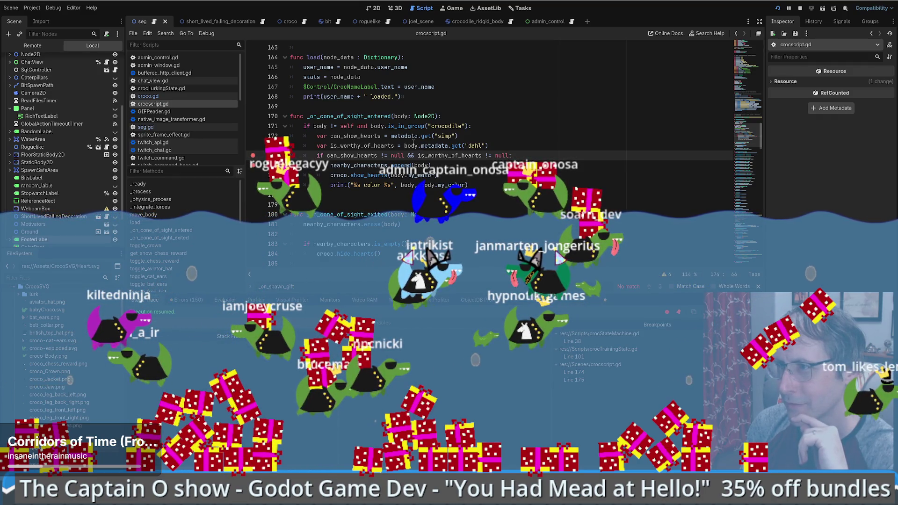
Run the project with F5 to test the null checks, then stop it with F8.
{"action": "left_click", "coordinate": [474, 136]}
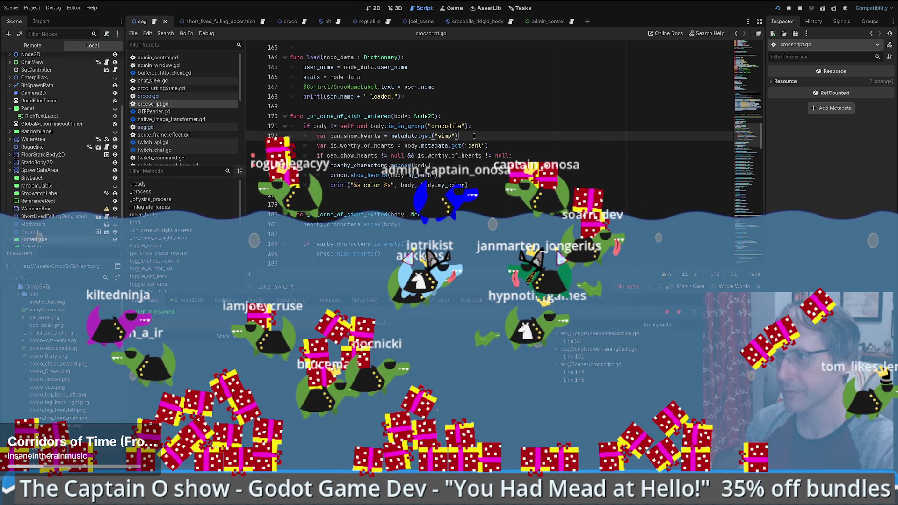
{"action": "key", "text": "Return"}
{"action": "type", "text": "if can_"}
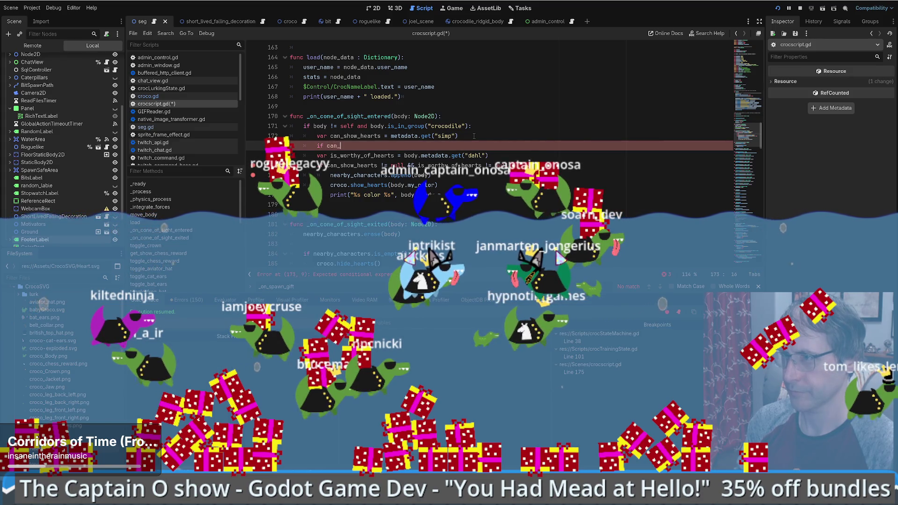
{"action": "key", "text": "ctrl+z"}
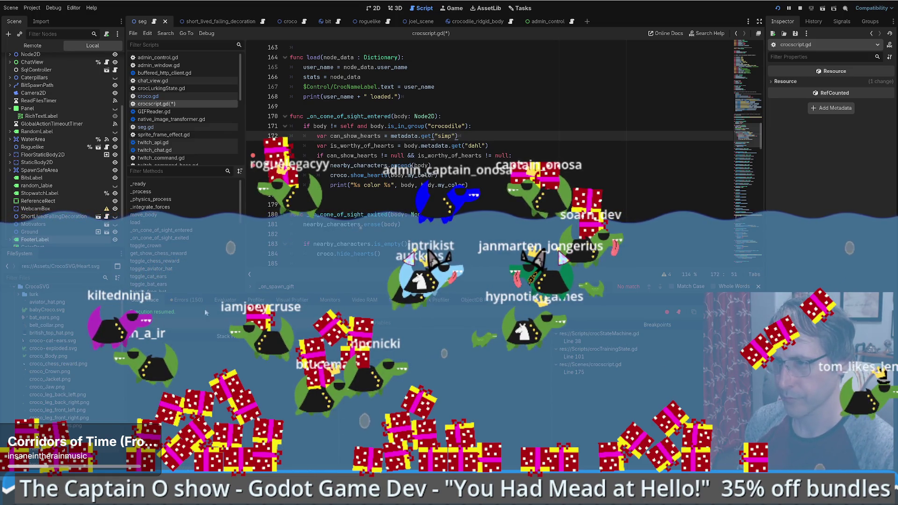
{"action": "key", "text": "F5"}
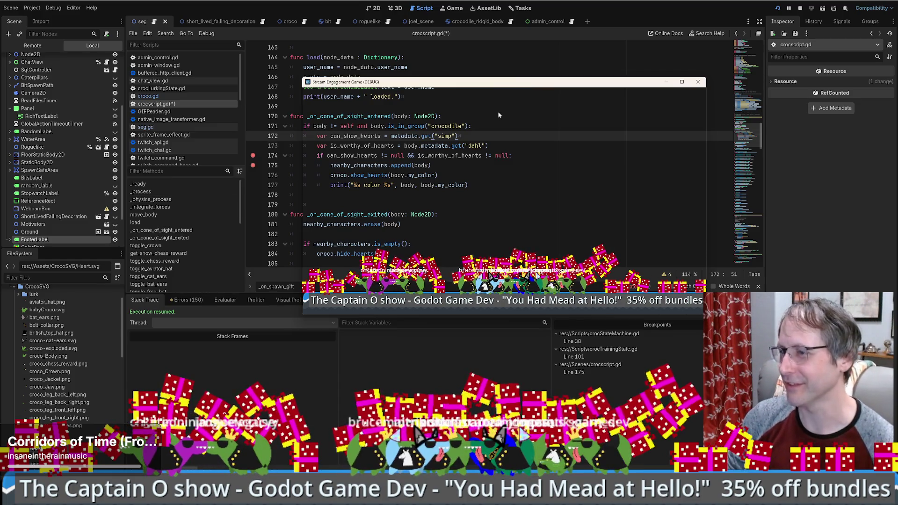
{"action": "key", "text": "F8"}
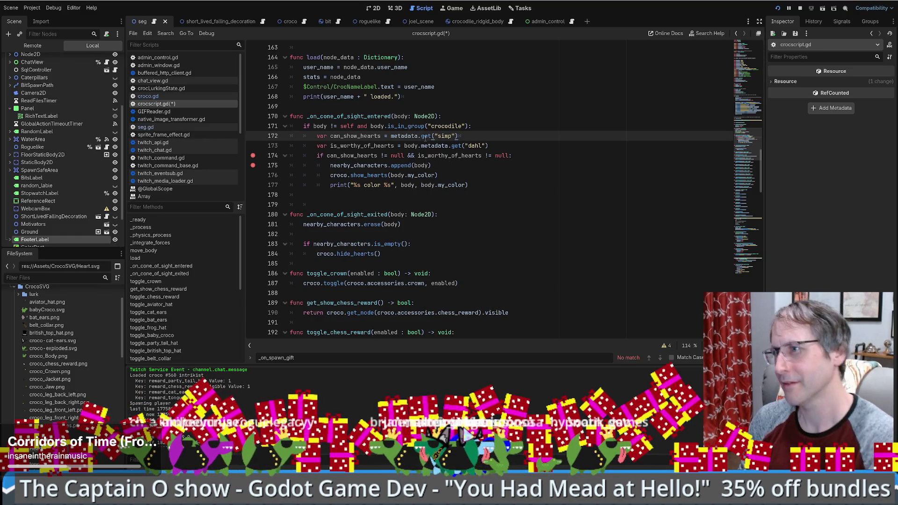
{"action": "left_click", "coordinate": [425, 137], "text": "ctrl"}
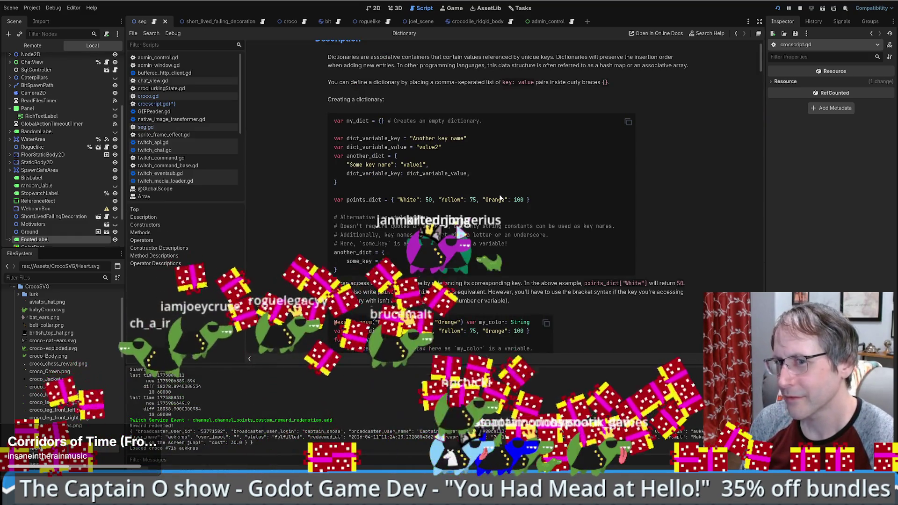
{"action": "key", "text": "alt+Left"}
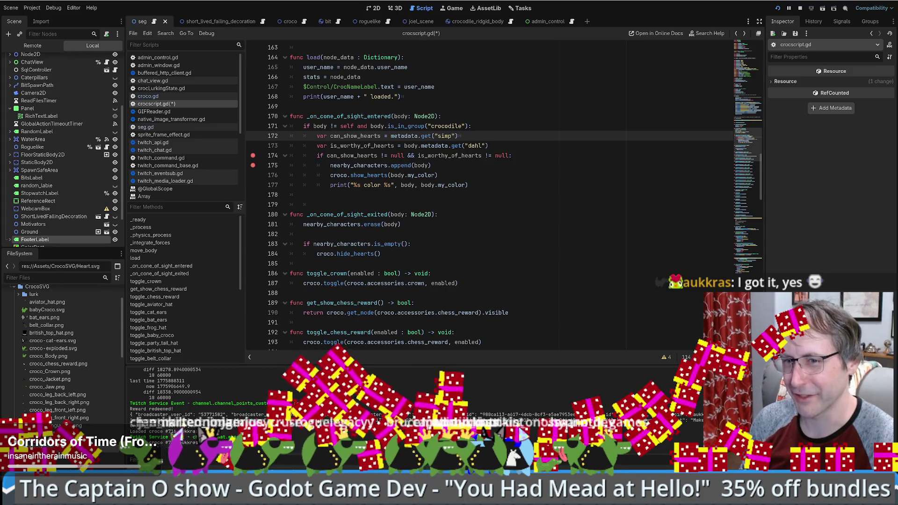
Clear the breakpoints on lines 174 and 175, then re-add one on line 174.
{"action": "left_click", "coordinate": [457, 200]}
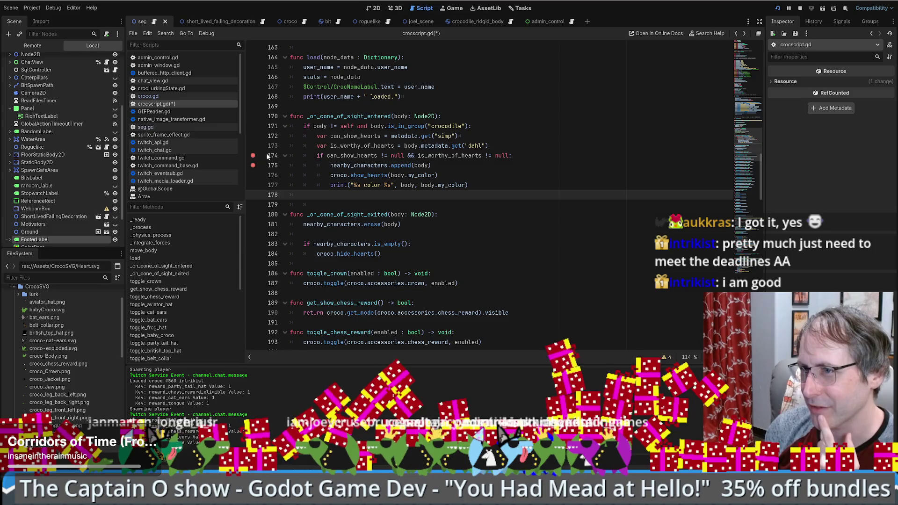
{"action": "left_click", "coordinate": [253, 165]}
{"action": "left_click", "coordinate": [252, 156]}
{"action": "left_click", "coordinate": [253, 156]}
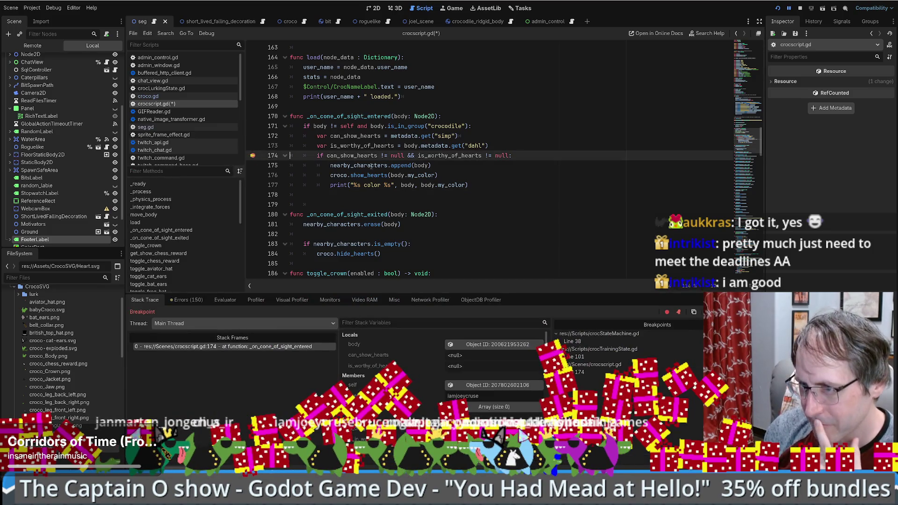
Inspect the crocodile object that hit the breakpoint via its Object ID in the debugger.
{"action": "mouse_move", "coordinate": [372, 164]}
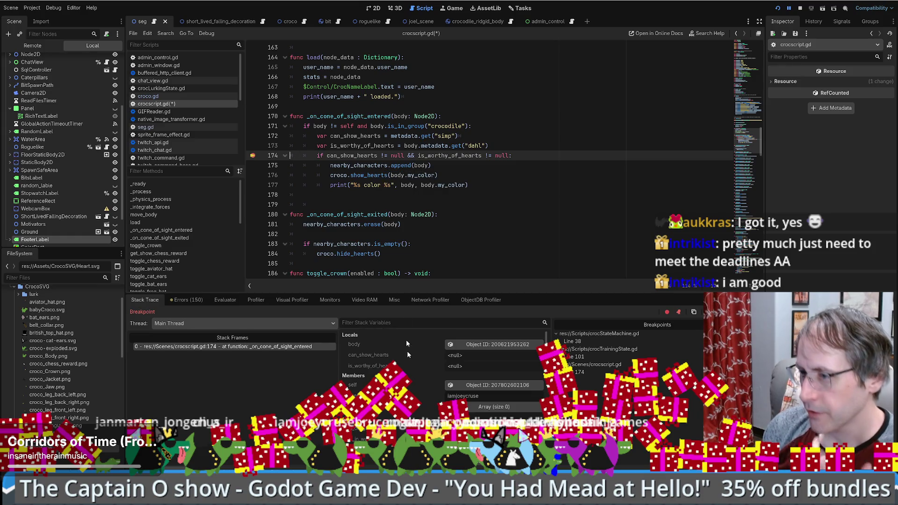
{"action": "left_click", "coordinate": [466, 384]}
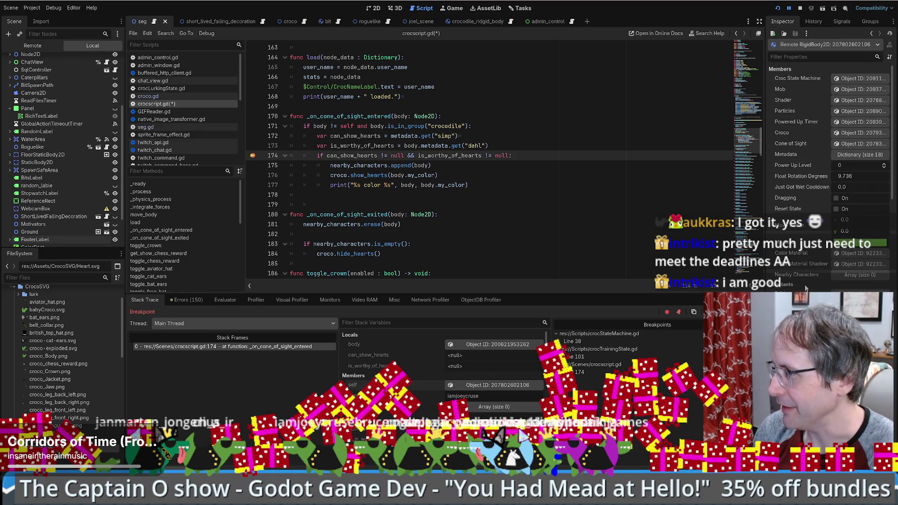
{"action": "scroll", "coordinate": [806, 289], "scroll_direction": "down", "scroll_amount": 5}
{"action": "scroll", "coordinate": [810, 282], "scroll_direction": "down", "scroll_amount": 6}
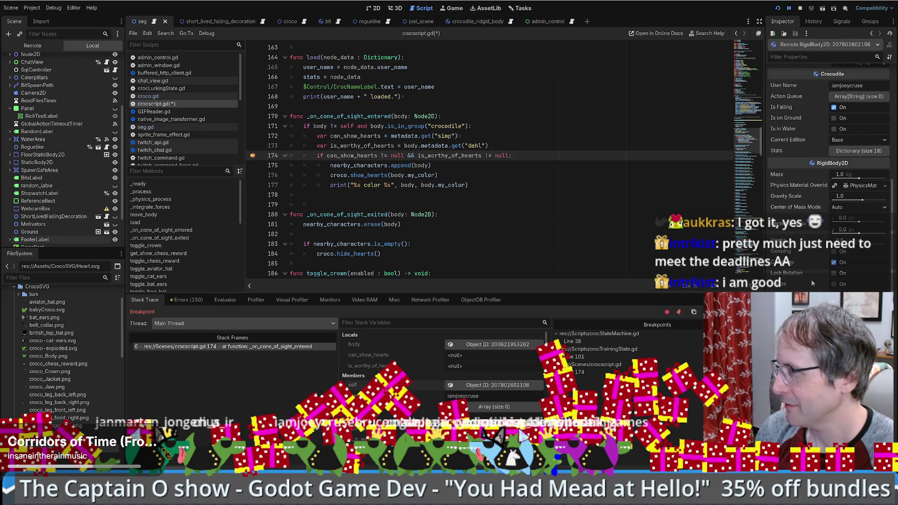
{"action": "scroll", "coordinate": [812, 284], "scroll_direction": "up", "scroll_amount": 3}
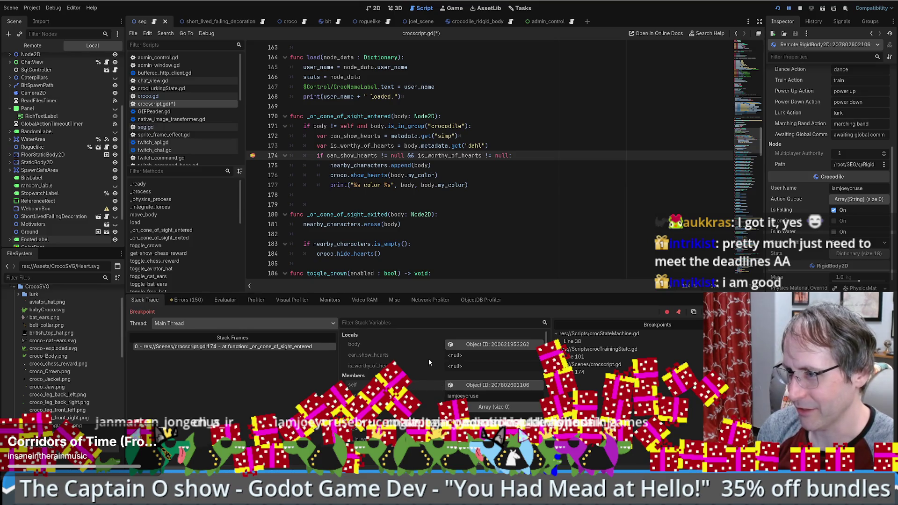
{"action": "left_click", "coordinate": [509, 129]}
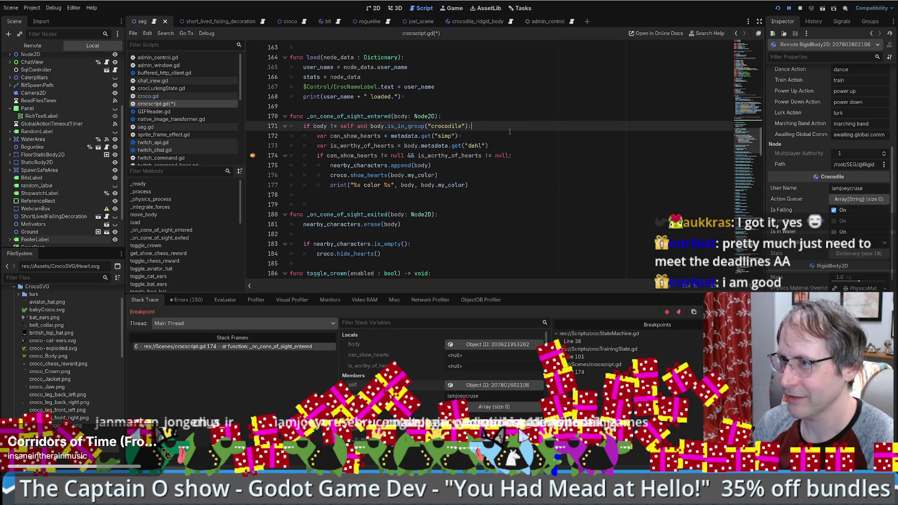
Add an if user_name == "" check printing "hi", with a breakpoint on line 173.
{"action": "key", "text": "Return"}
{"action": "type", "text": "if user"}
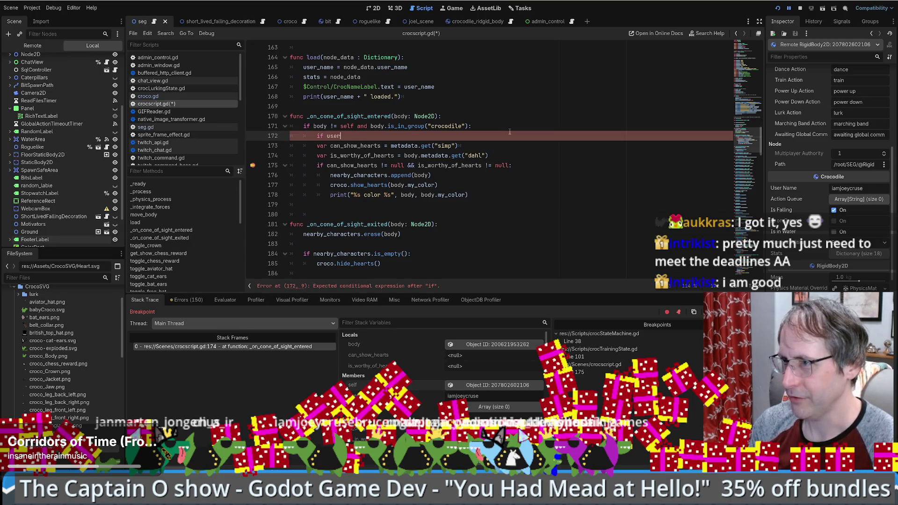
{"action": "key", "text": "Return"}
{"action": "type", "text": "= \"\""}
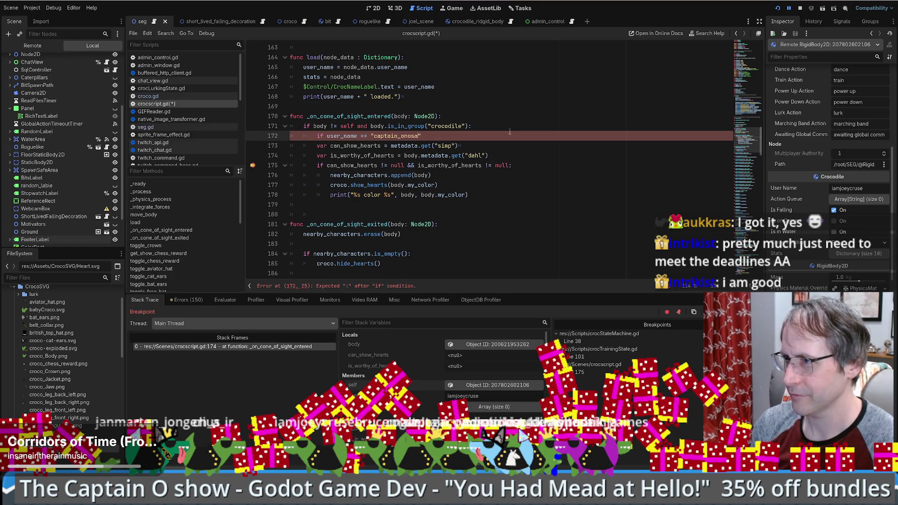
{"action": "key", "text": "Return"}
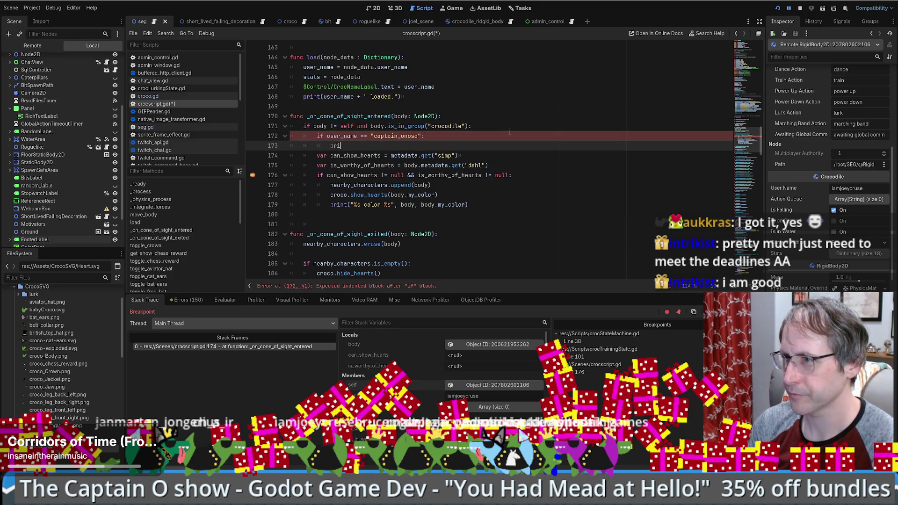
{"action": "type", "text": "nt(\"hi\""}
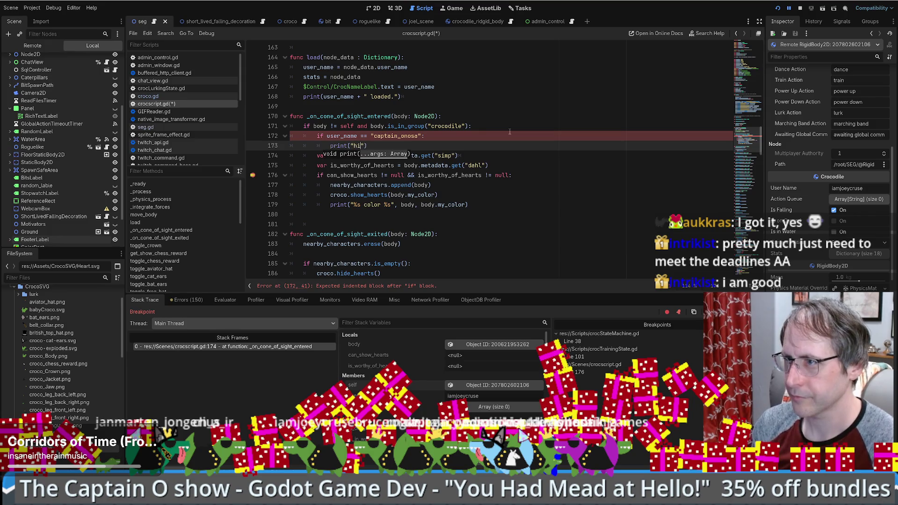
{"action": "left_click", "coordinate": [253, 146]}
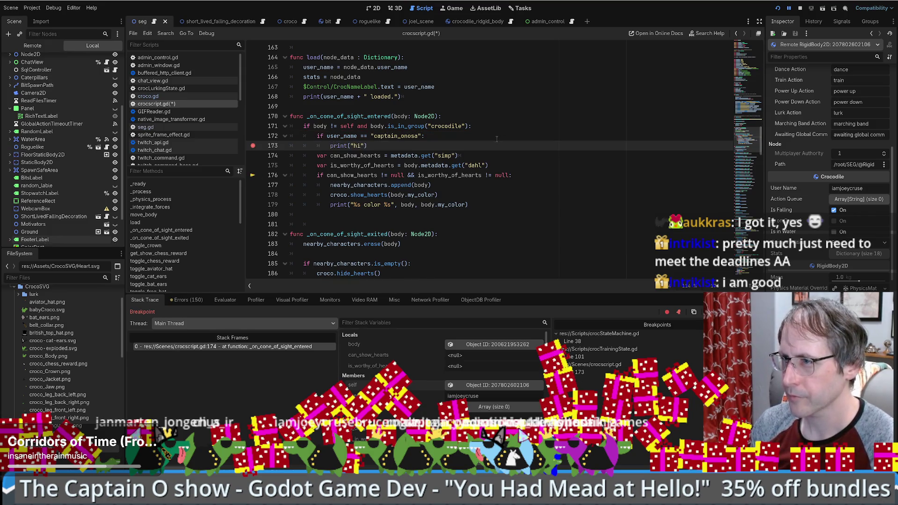
Extend the condition to compare body.user_name too, save the script and resume.
{"action": "left_click", "coordinate": [327, 136]}
{"action": "type", "text": "body.user_name =="}
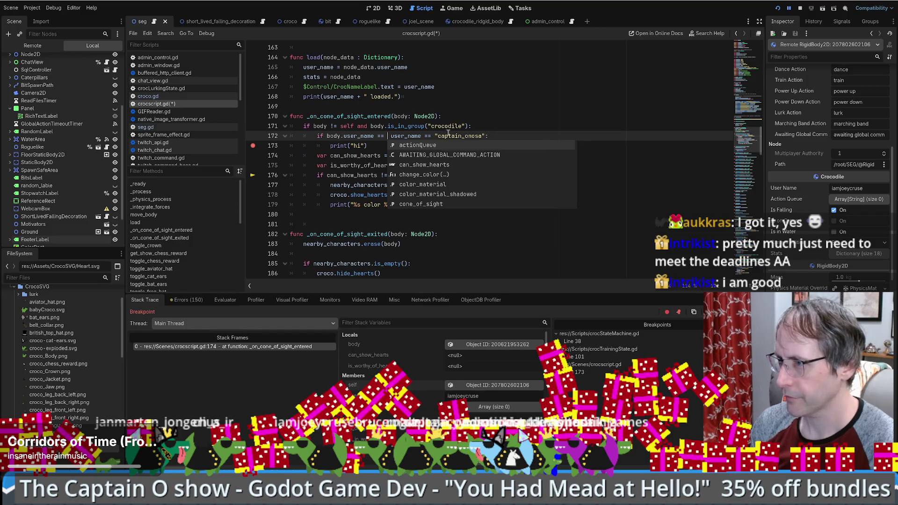
{"action": "left_click_drag", "start_coordinate": [435, 136], "coordinate": [479, 136]}
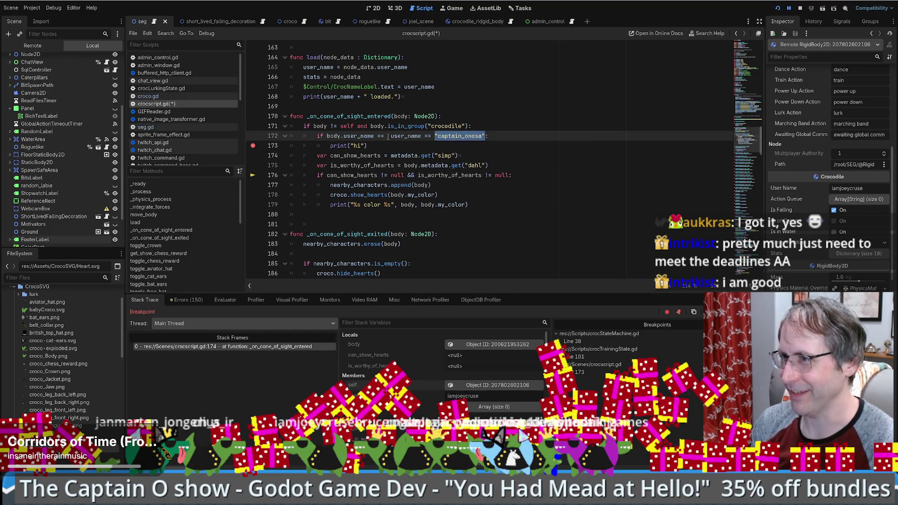
{"action": "type", "text": "&&"}
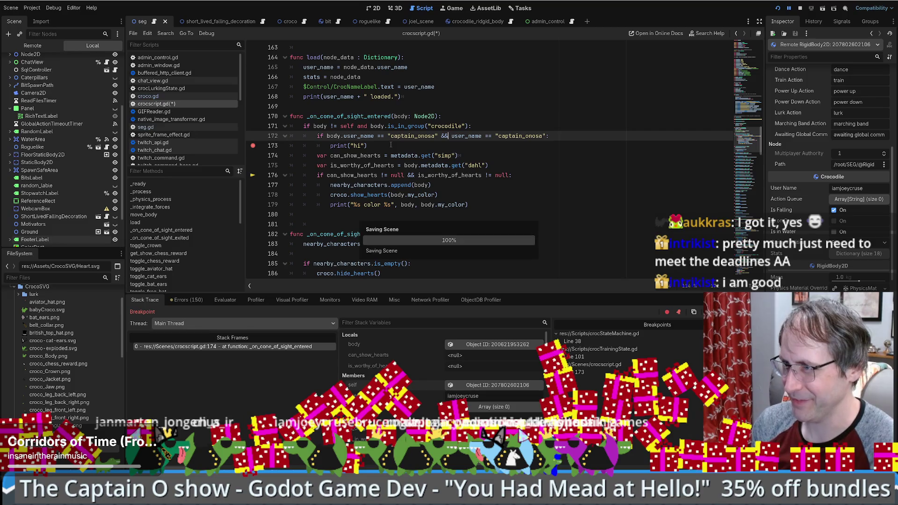
{"action": "key", "text": "ctrl+s"}
{"action": "key", "text": "F12"}
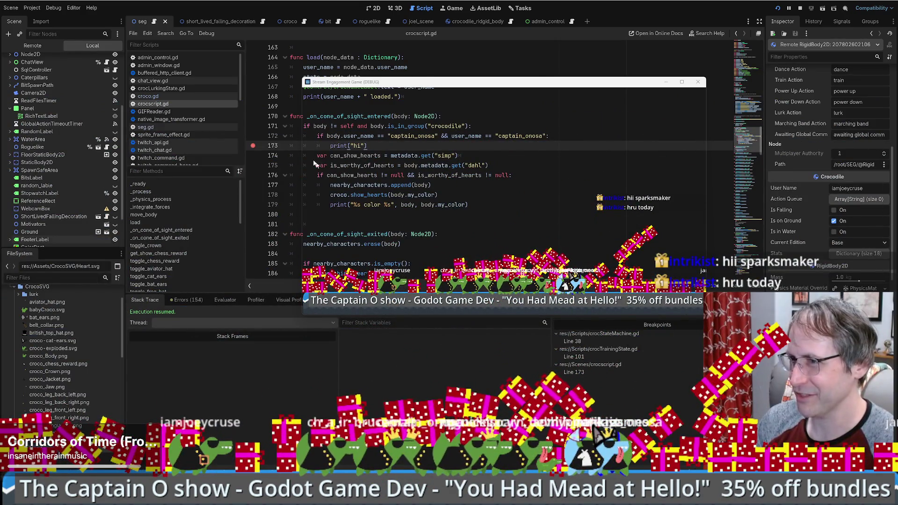
Show the Remote scene tree and inspect CrocodileRigidbody's properties in the Inspector.
{"action": "left_click", "coordinate": [557, 320]}
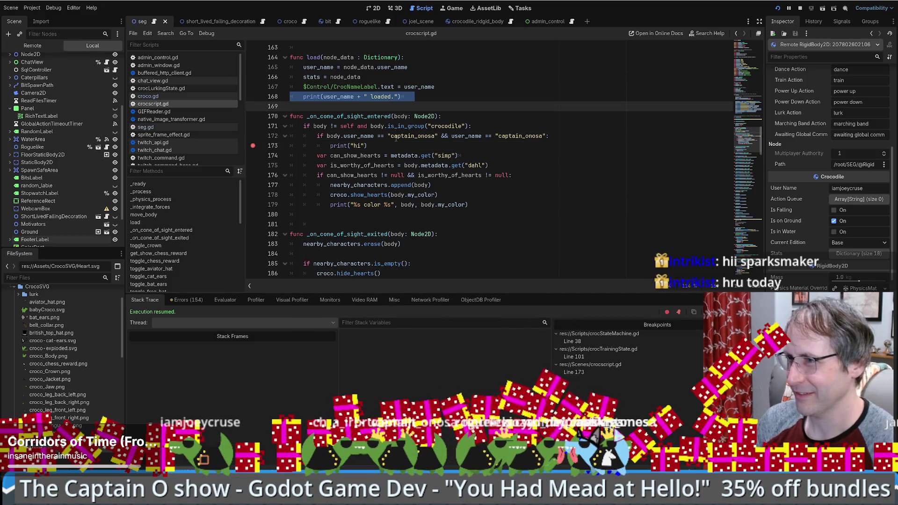
{"action": "double_click", "coordinate": [396, 136]}
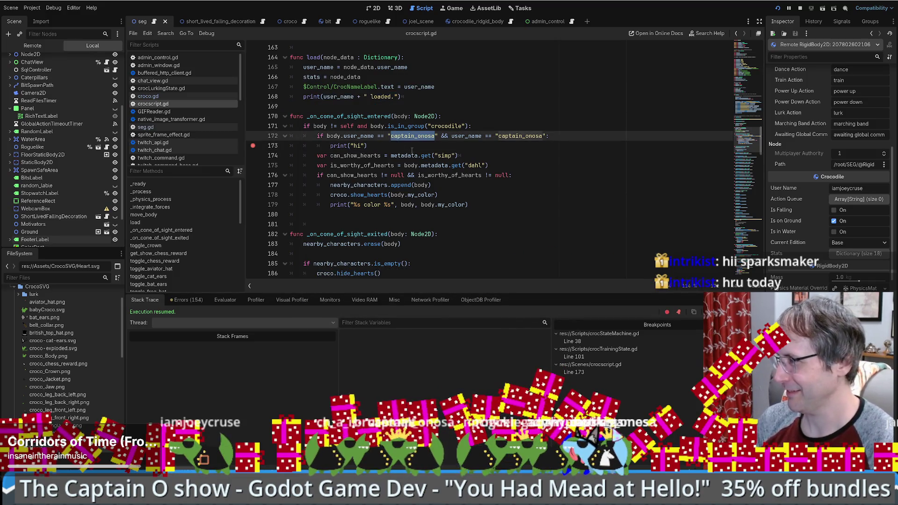
{"action": "left_click", "coordinate": [32, 46]}
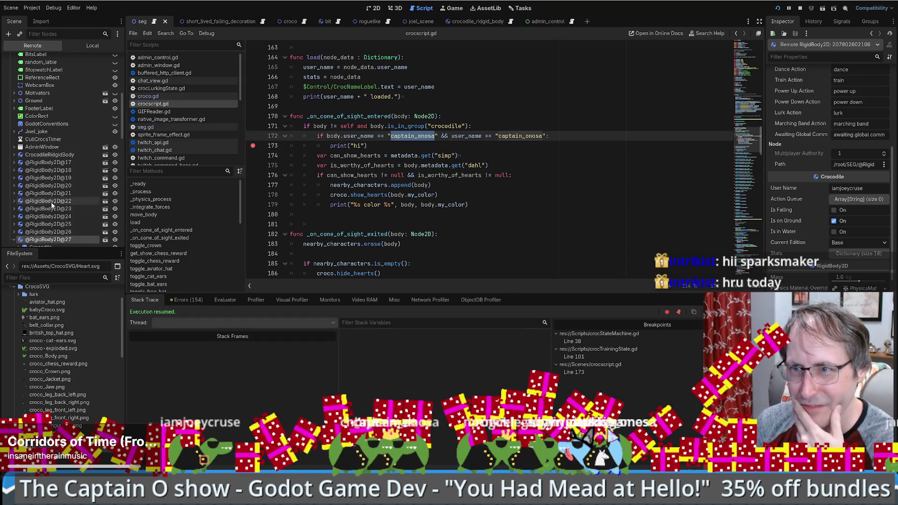
{"action": "left_click", "coordinate": [50, 154]}
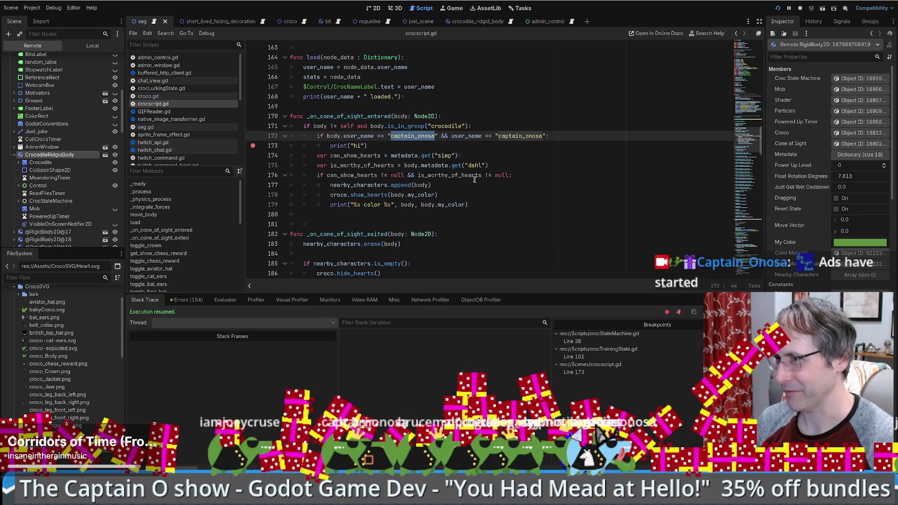
{"action": "left_click", "coordinate": [406, 136]}
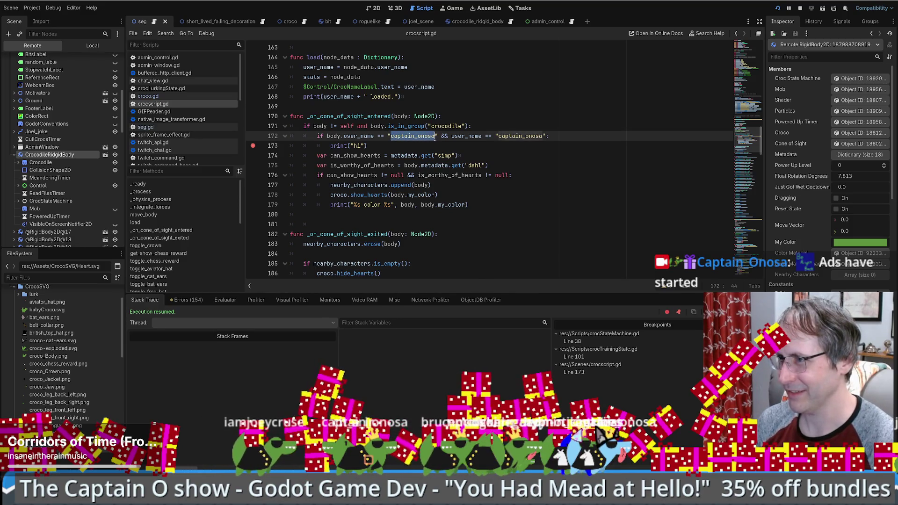
{"action": "left_click", "coordinate": [434, 136]}
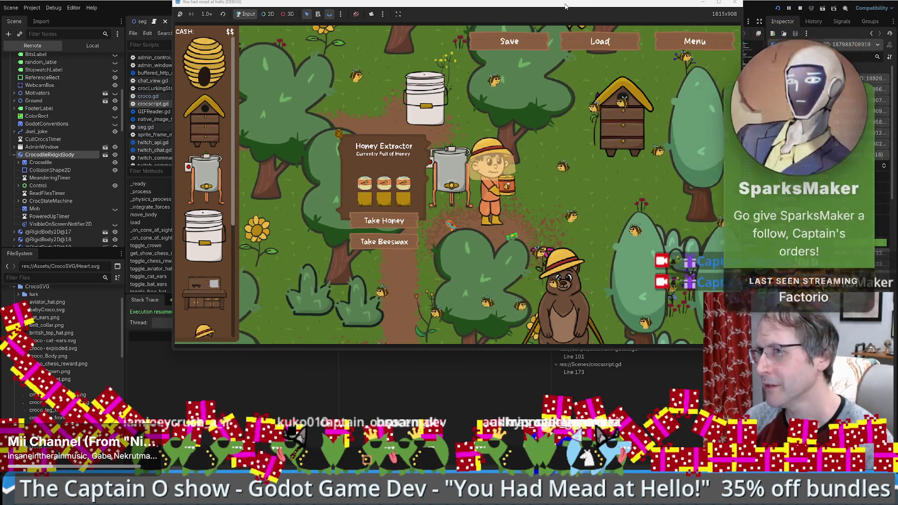
Move and enlarge the game window, then walk to the hive and take a honeycomb.
{"action": "mouse_move", "coordinate": [564, 6]}
{"action": "left_mouse_down"}
{"action": "mouse_move", "coordinate": [421, 7]}
{"action": "mouse_move", "coordinate": [466, 10]}
{"action": "left_mouse_up"}
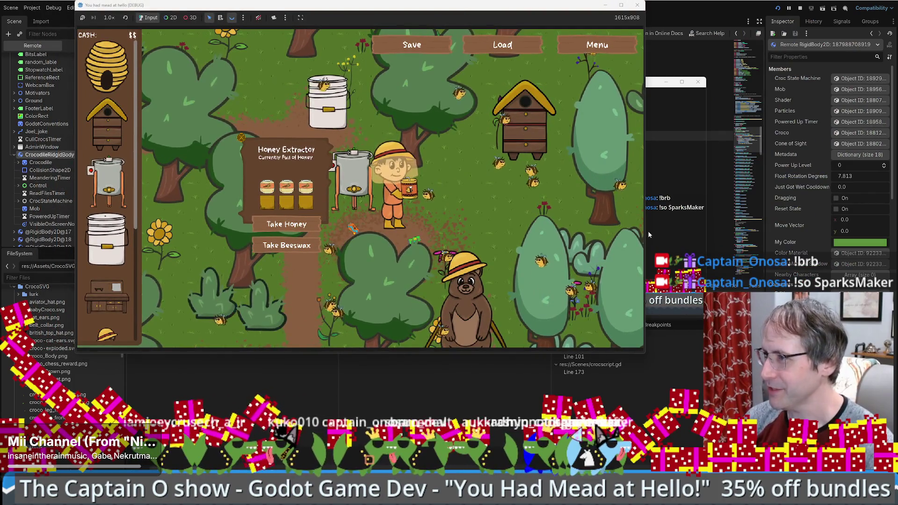
{"action": "left_click_drag", "start_coordinate": [644, 355], "coordinate": [754, 368]}
{"action": "key", "text": "Right"}
{"action": "key", "text": "Up"}
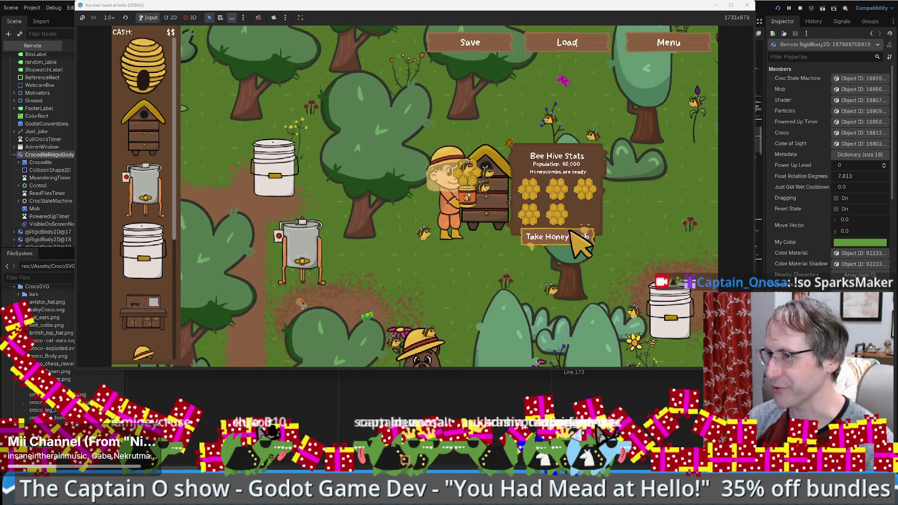
{"action": "left_click", "coordinate": [580, 239]}
Carry the honeycomb past the honey extractor to the sale box and sell the candle for $100.
{"action": "key", "text": "Down"}
{"action": "key", "text": "Left"}
{"action": "key", "text": "Left"}
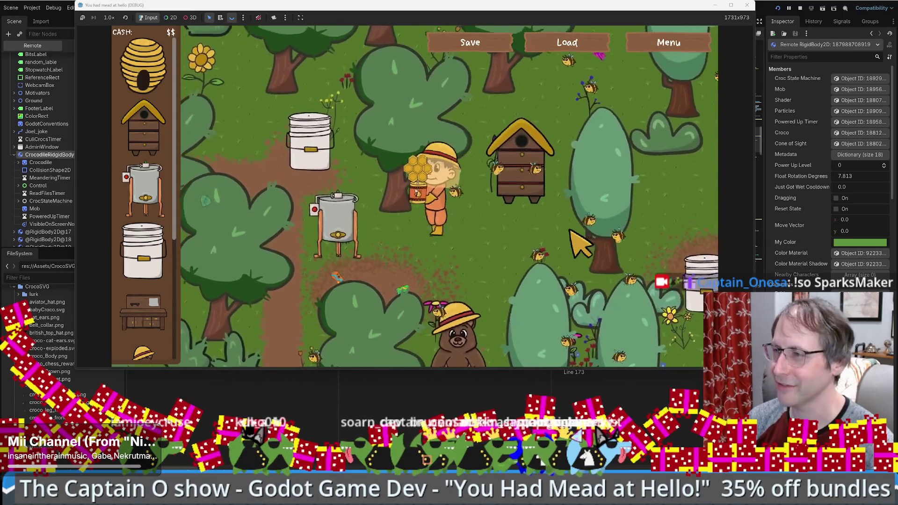
{"action": "key", "text": "Left"}
{"action": "key", "text": "Up"}
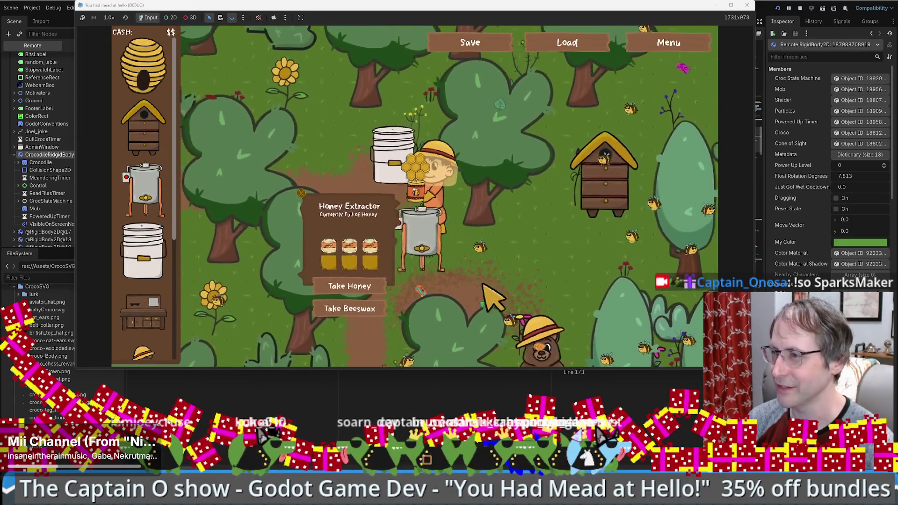
{"action": "key", "text": "Down"}
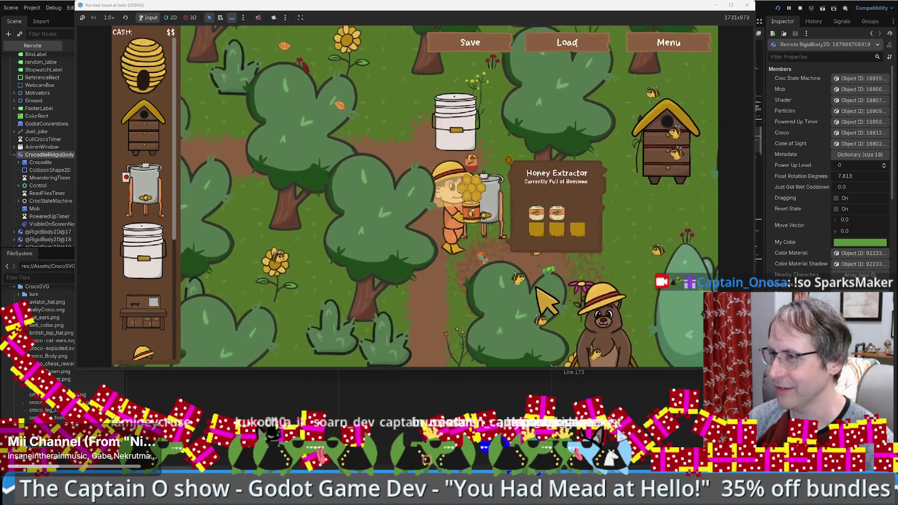
{"action": "key", "text": "Down"}
{"action": "key", "text": "Right"}
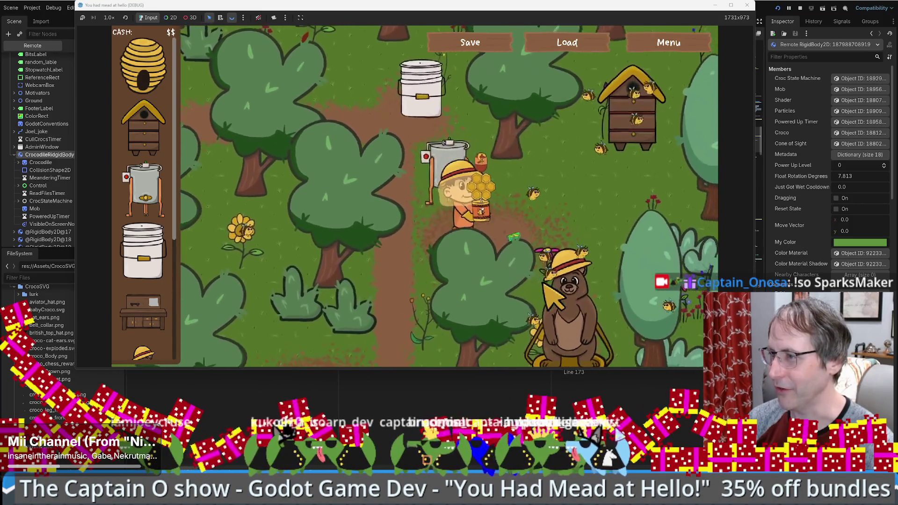
{"action": "scroll", "coordinate": [145, 338], "scroll_direction": "down", "scroll_amount": 4}
{"action": "left_click_drag", "start_coordinate": [143, 327], "coordinate": [253, 311]}
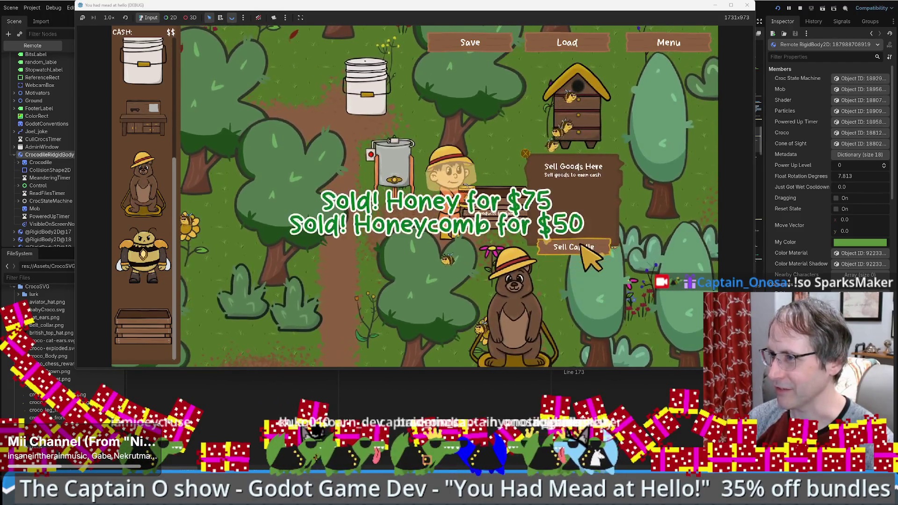
{"action": "left_click", "coordinate": [582, 247]}
Walk to the hive and the honey extractor, then sell the honey for $75.
{"action": "key", "text": "Up"}
{"action": "key", "text": "Right"}
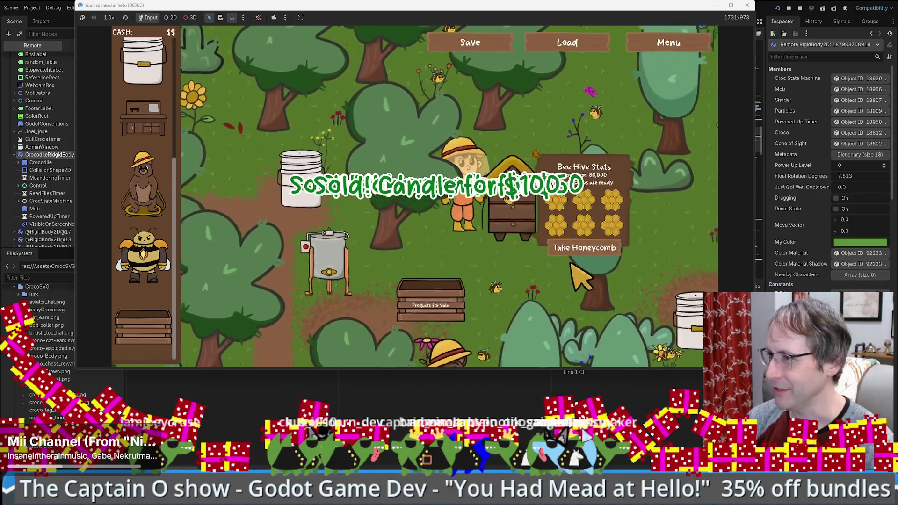
{"action": "key", "text": "Left"}
{"action": "key", "text": "Down"}
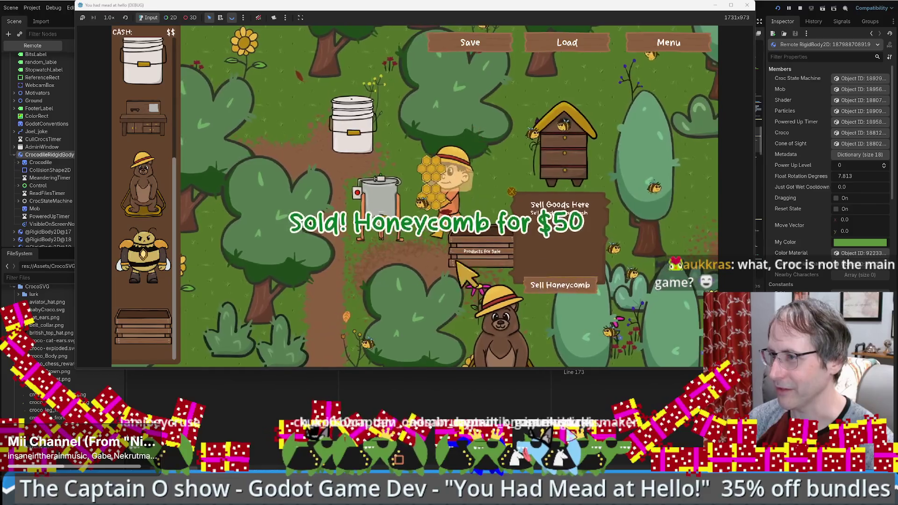
{"action": "key", "text": "Left"}
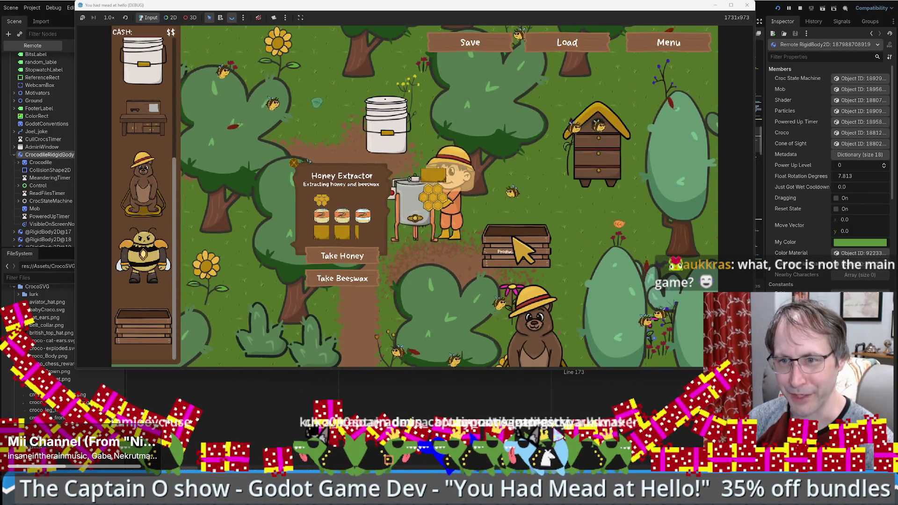
{"action": "key", "text": "Left"}
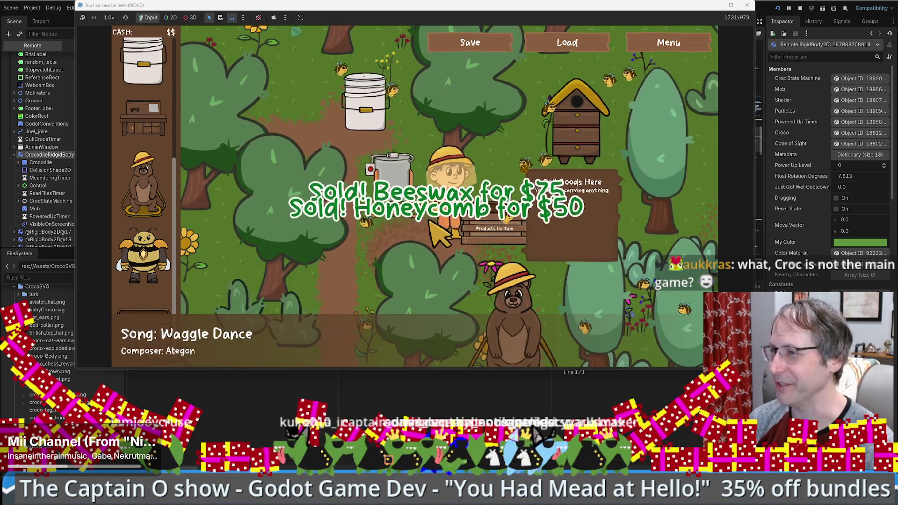
{"action": "key", "text": "Right"}
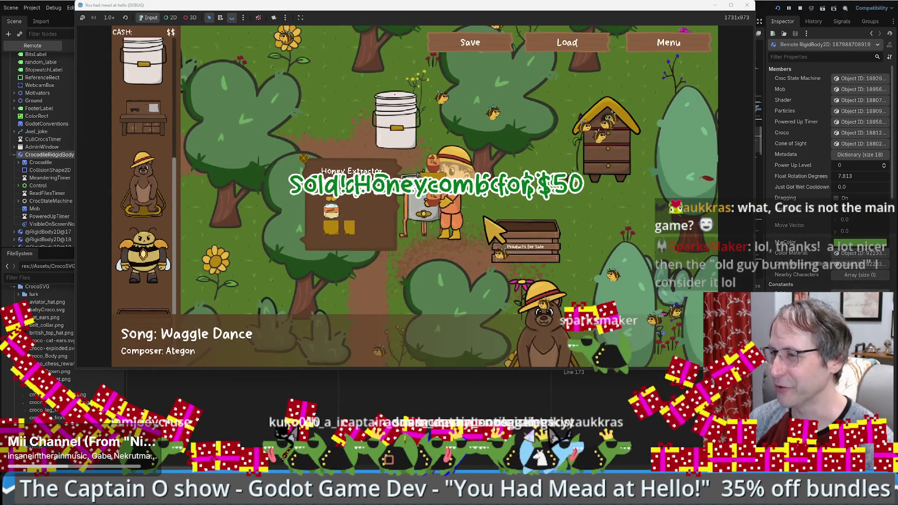
{"action": "left_click", "coordinate": [559, 265]}
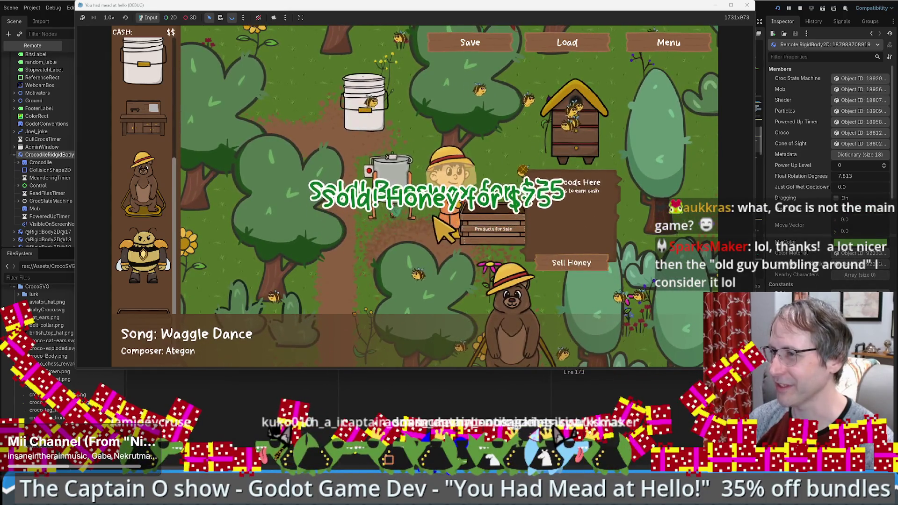
{"action": "key", "text": "Left"}
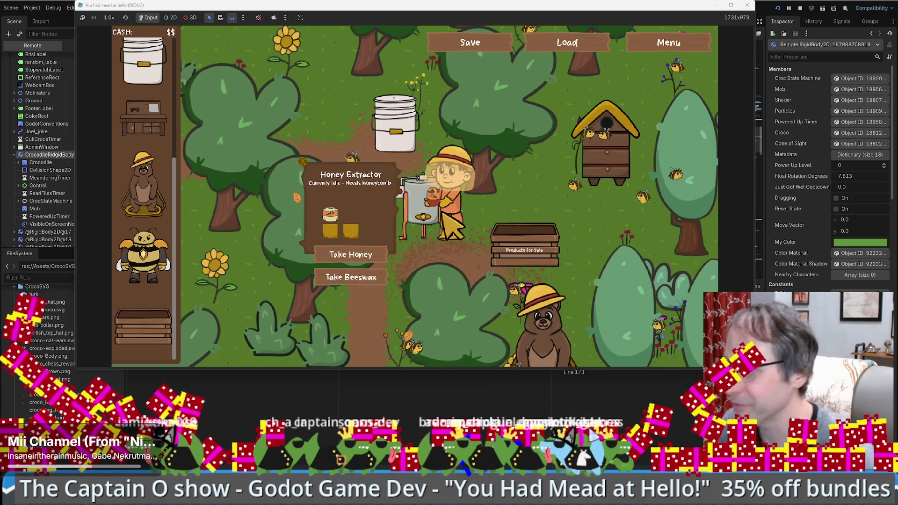
Pick up the honeycombs at the products crate and carry them to the honey extractor.
{"action": "key", "text": "Right"}
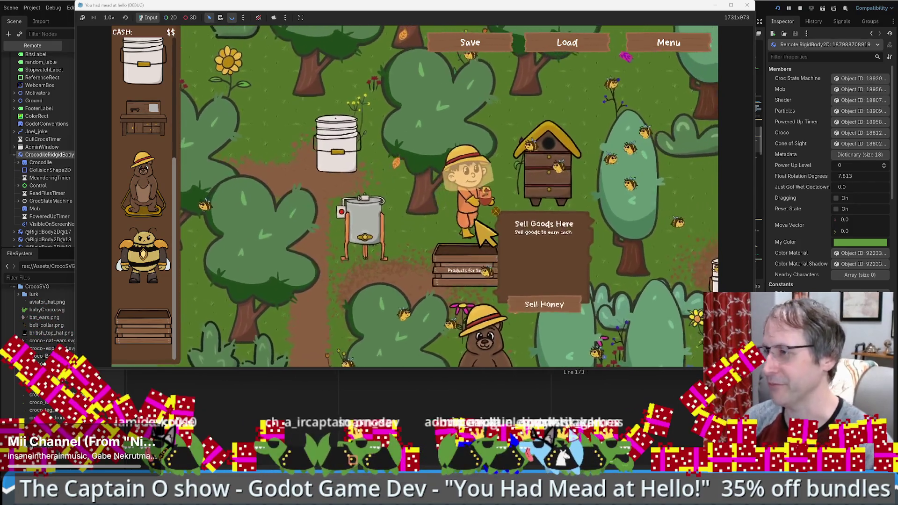
{"action": "left_click", "coordinate": [585, 252]}
{"action": "key", "text": "Down"}
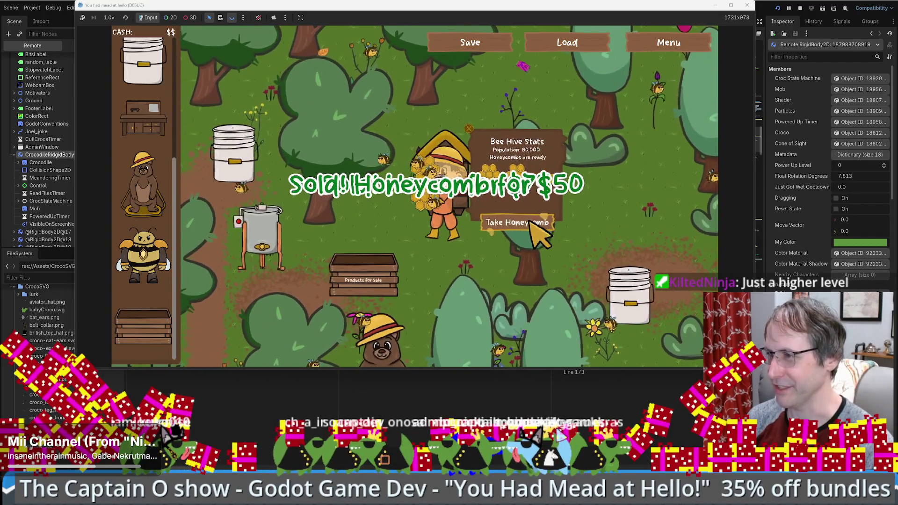
{"action": "key", "text": "Left"}
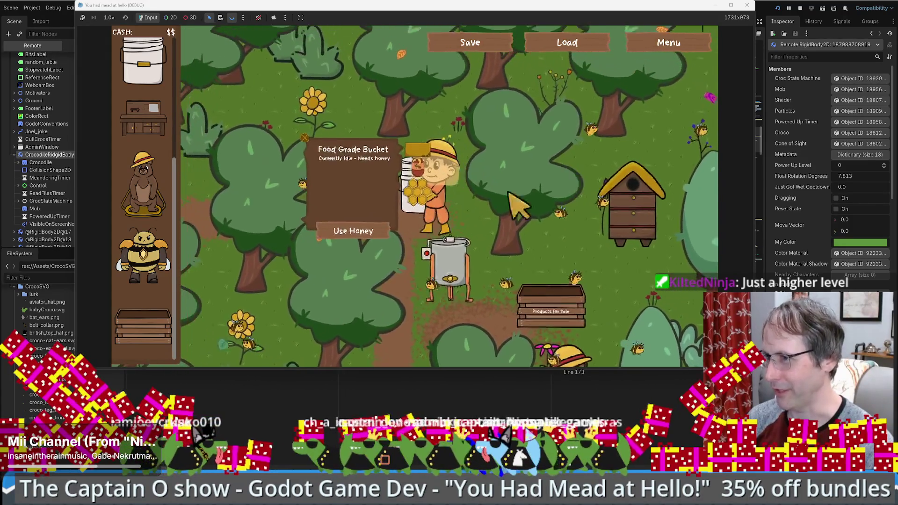
Pour honey into the food grade bucket, then walk past the crafting table back to the sale box.
{"action": "left_click", "coordinate": [388, 234]}
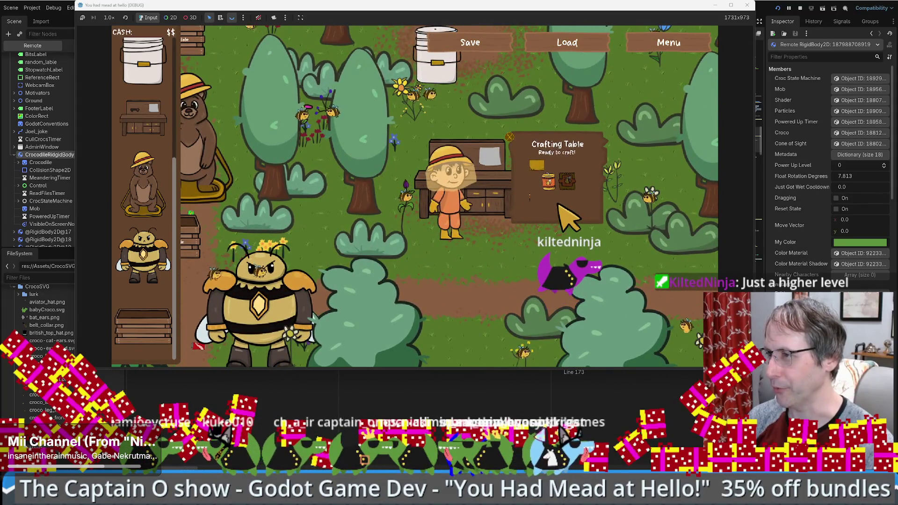
{"action": "key", "text": "Right"}
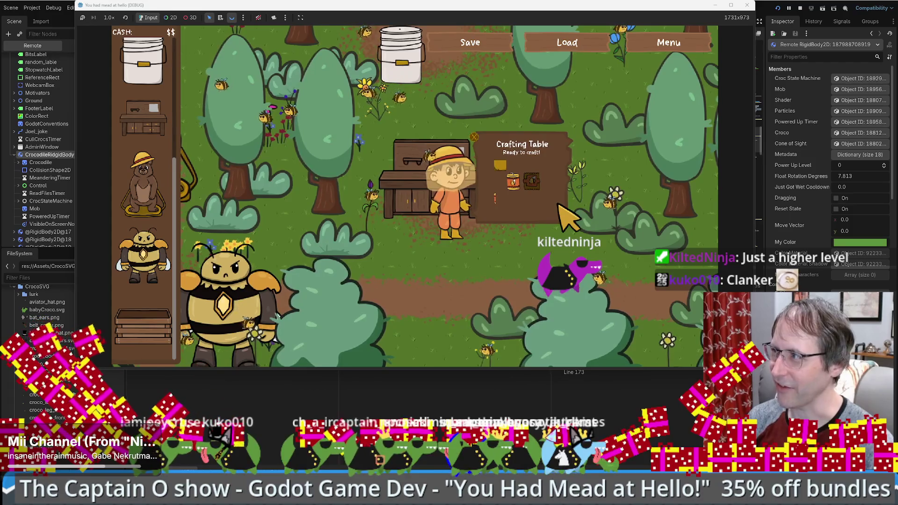
{"action": "key", "text": "Up"}
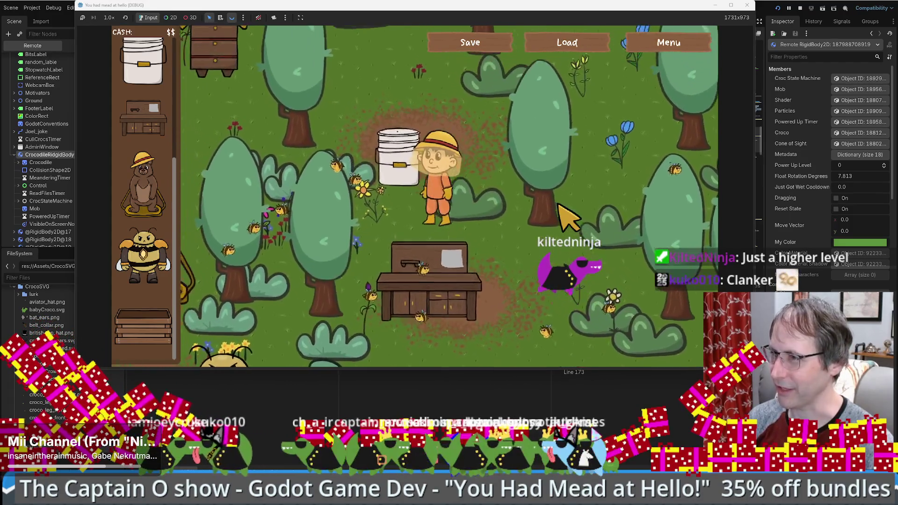
{"action": "key", "text": "Up"}
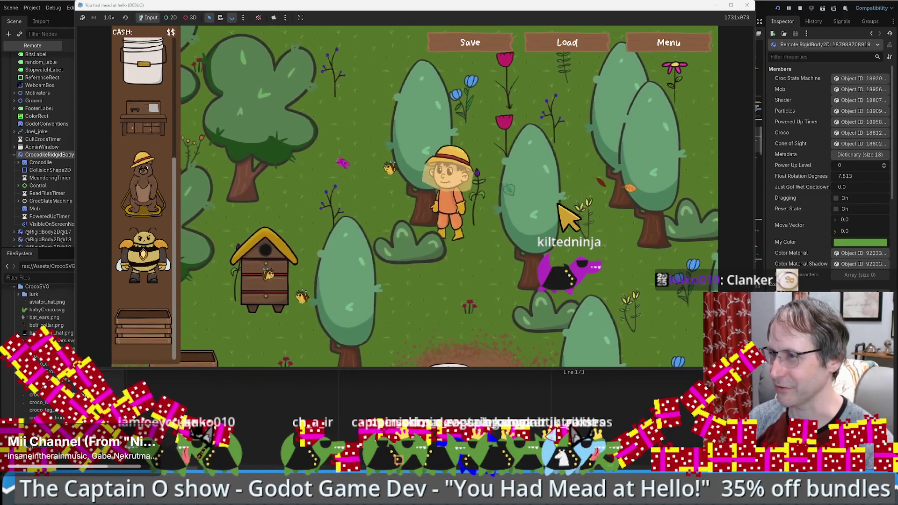
{"action": "key", "text": "Down"}
{"action": "key", "text": "Down"}
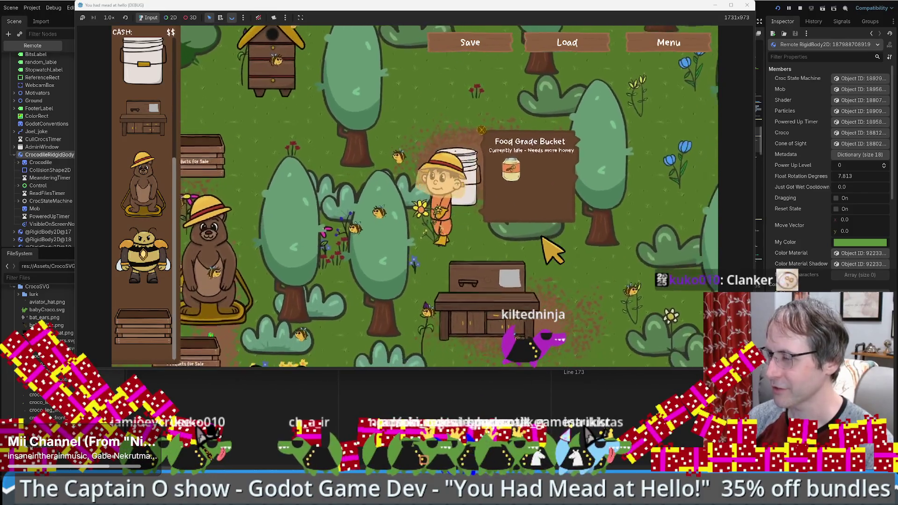
{"action": "key", "text": "Left"}
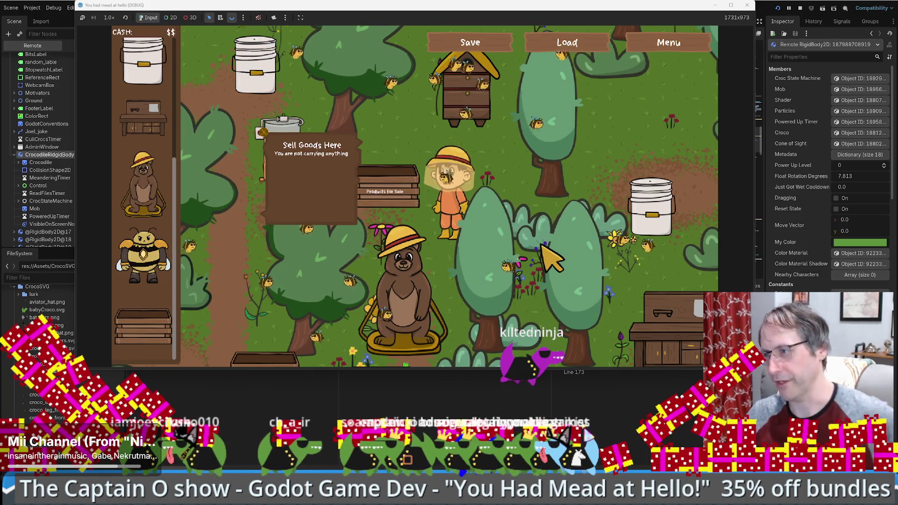
Walk down-left past the bear to the sale crates and along the path.
{"action": "key", "text": "Down"}
{"action": "key", "text": "Left"}
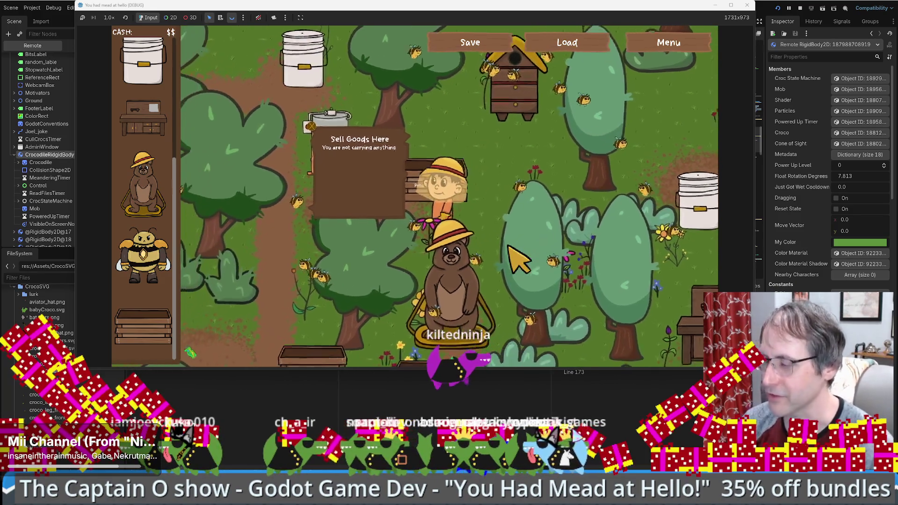
{"action": "key", "text": "Down"}
{"action": "key", "text": "Left"}
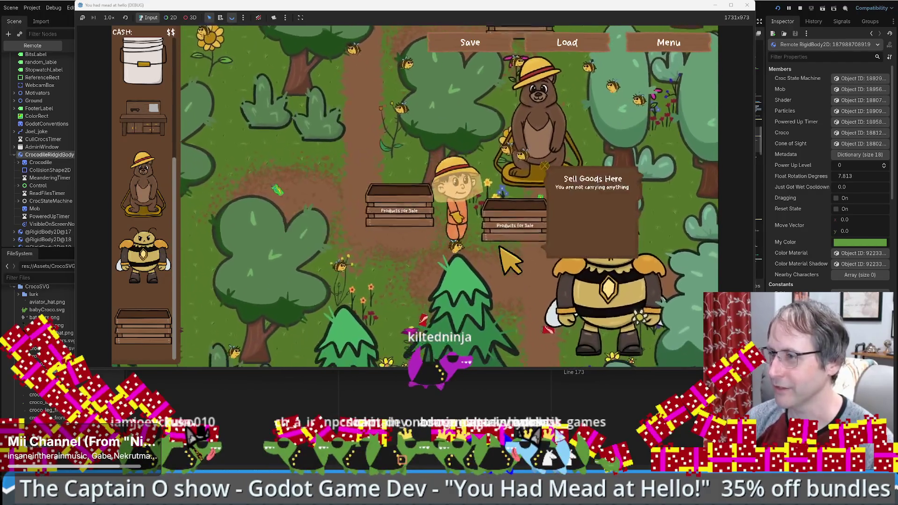
{"action": "key", "text": "Left"}
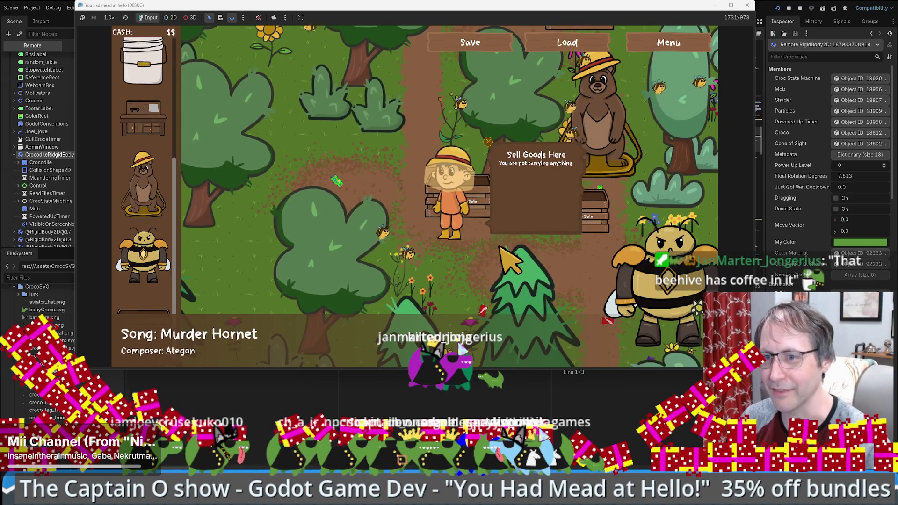
{"action": "key", "text": "Left"}
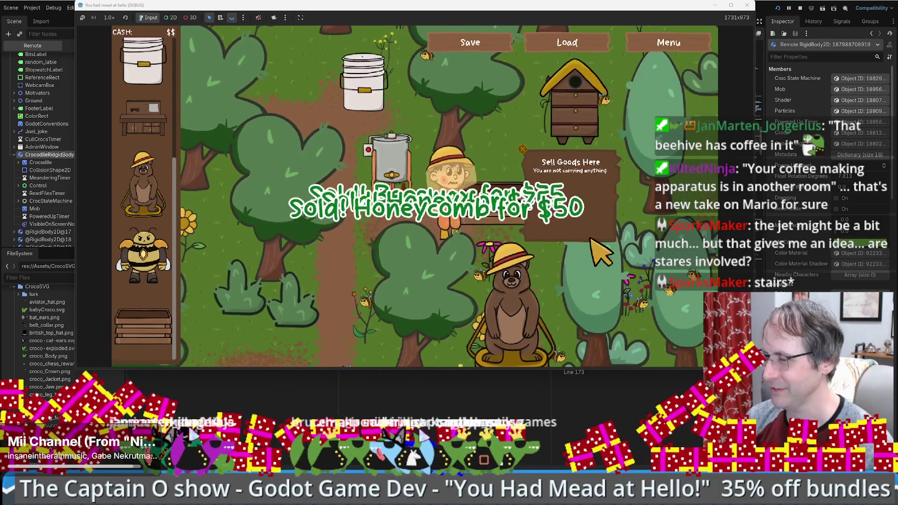
Put the held honey jar into the food grade bucket so it holds two jars.
{"action": "key", "text": "w"}
{"action": "key", "text": "a"}
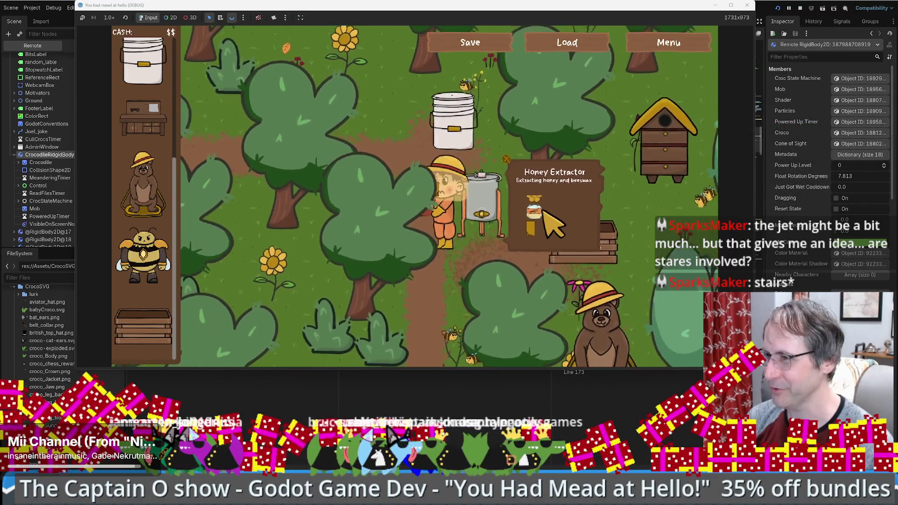
{"action": "left_click", "coordinate": [545, 215]}
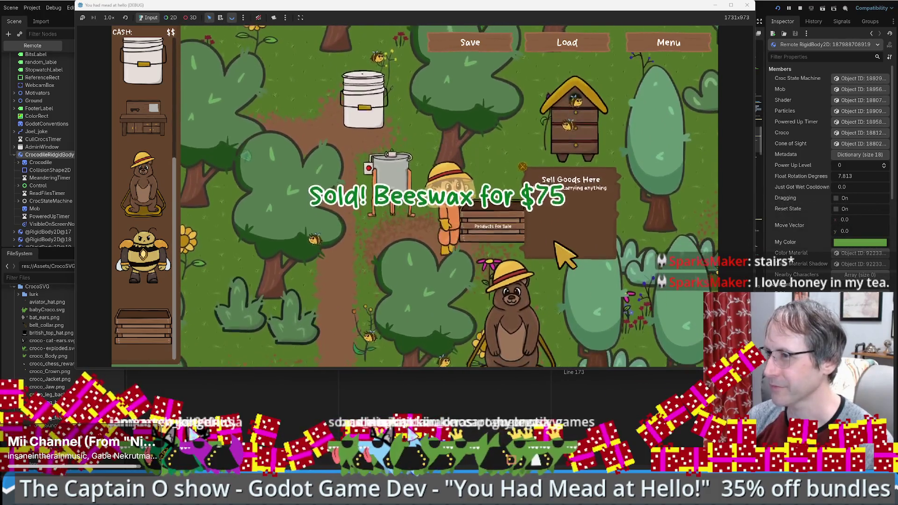
{"action": "key", "text": "d"}
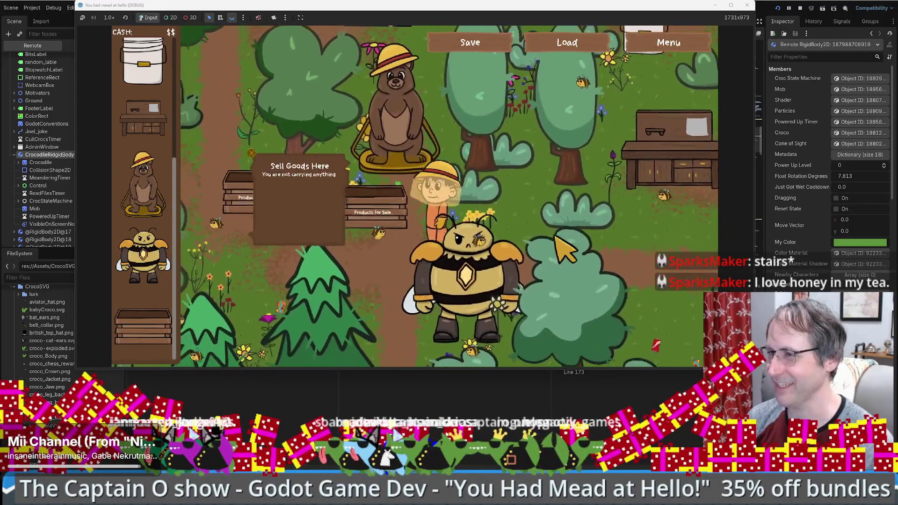
{"action": "key", "text": "a"}
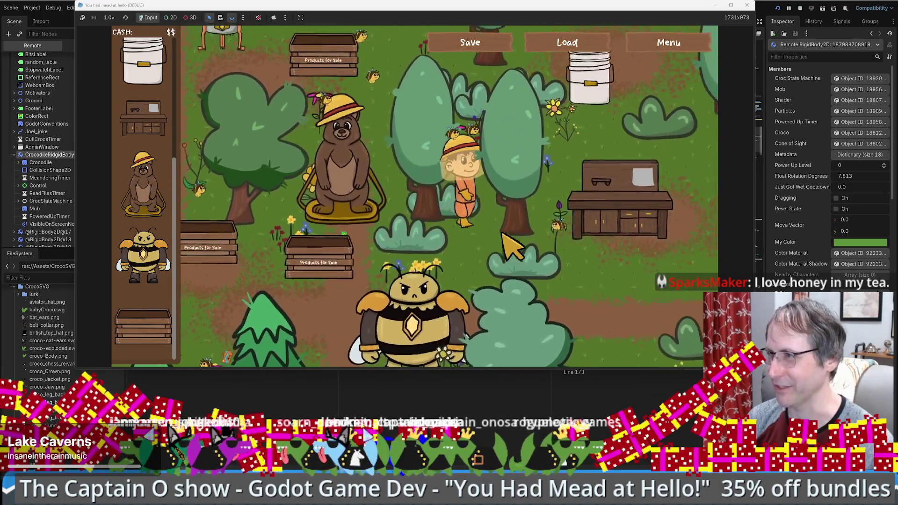
Move between the food grade bucket, crafting table and honey extractor until the bucket shows three jars fermenting.
{"action": "key", "text": "d"}
{"action": "key", "text": "s"}
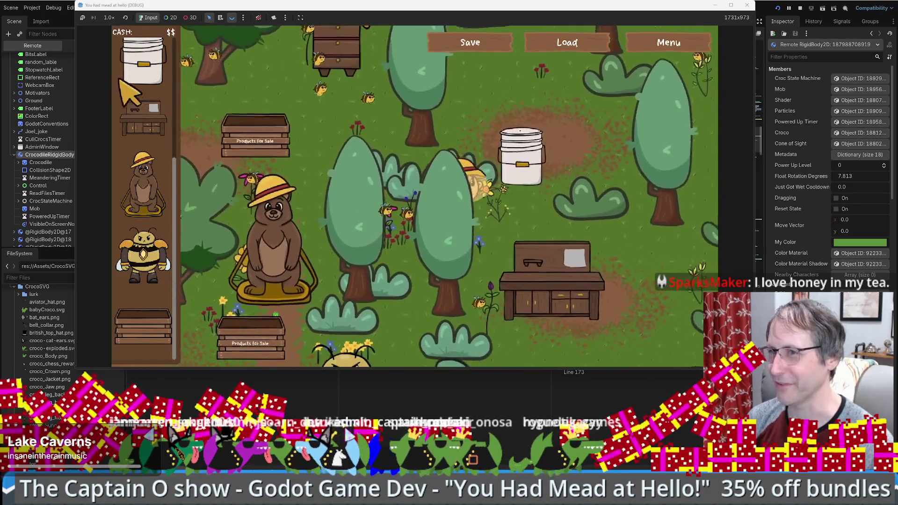
{"action": "scroll", "coordinate": [143, 173], "scroll_direction": "up", "scroll_amount": 3}
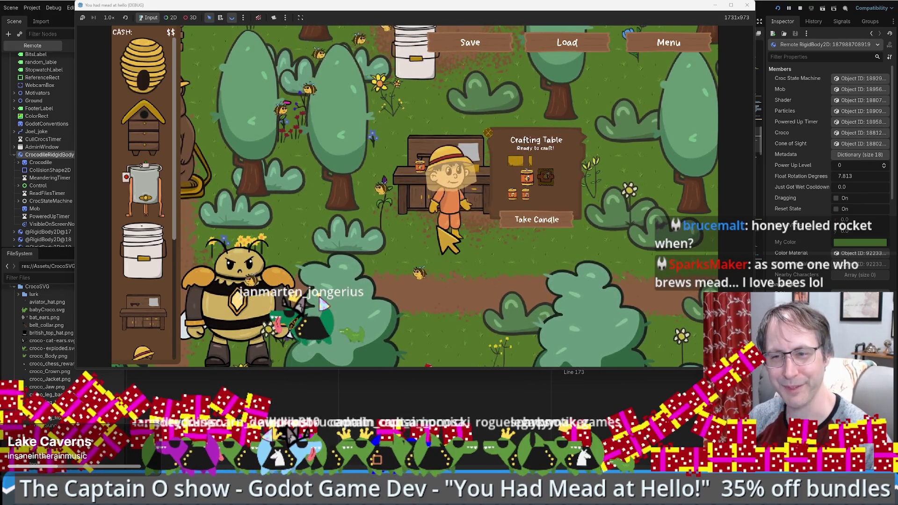
{"action": "left_click", "coordinate": [401, 136]}
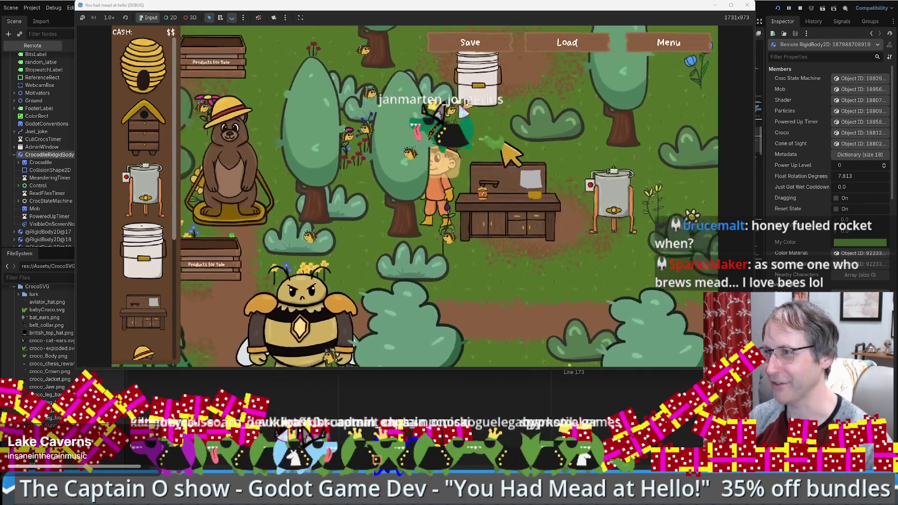
{"action": "left_click", "coordinate": [501, 147]}
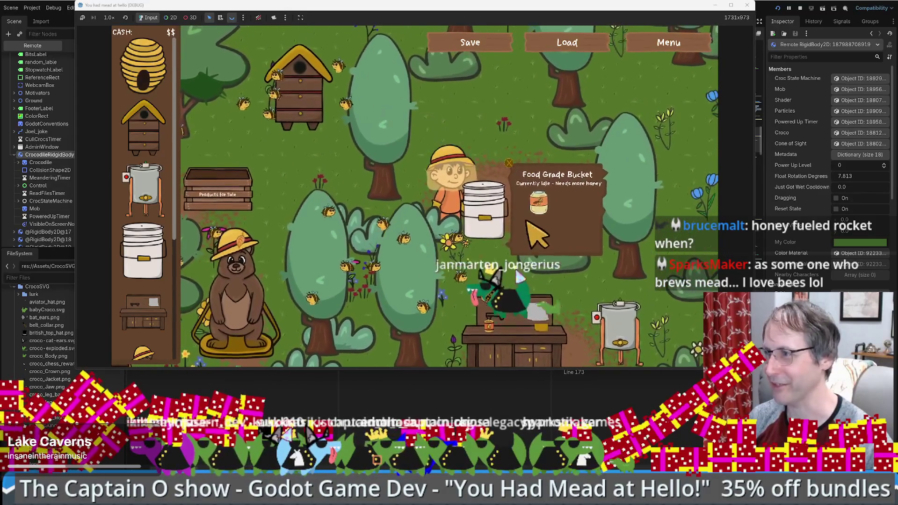
{"action": "left_click", "coordinate": [520, 311]}
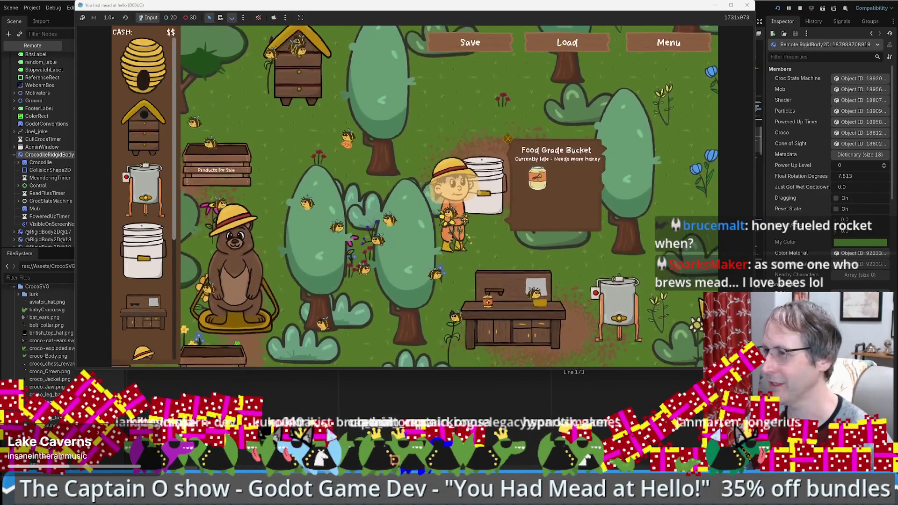
{"action": "left_click", "coordinate": [559, 299]}
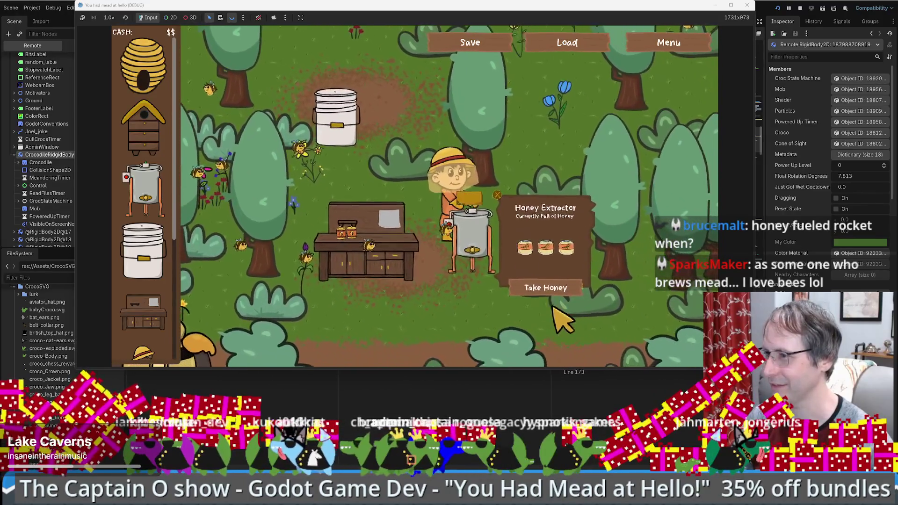
{"action": "left_click", "coordinate": [423, 215]}
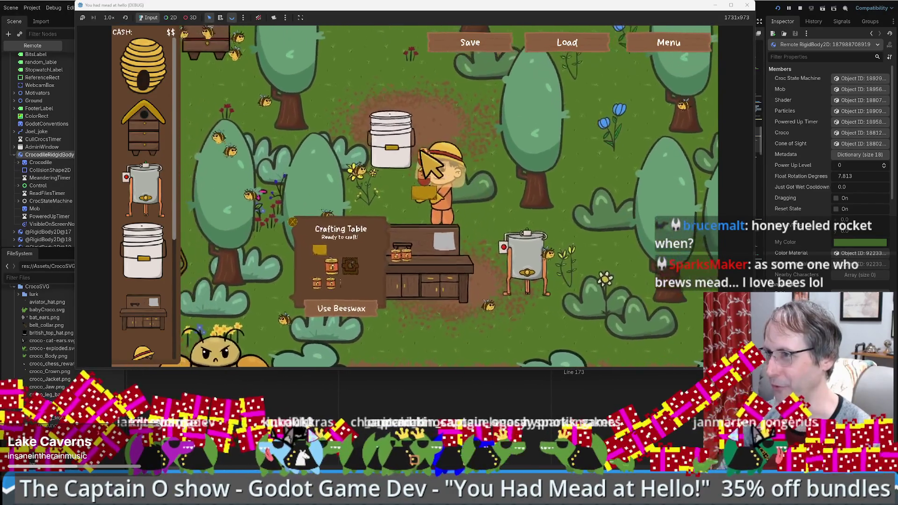
{"action": "left_click", "coordinate": [409, 162]}
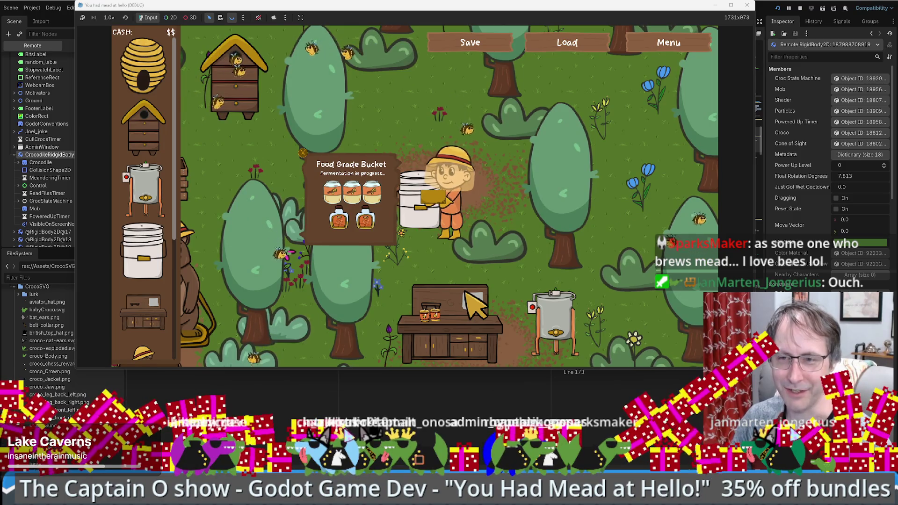
Step away from the food grade bucket and back until it reports mead is ready.
{"action": "key", "text": "Up"}
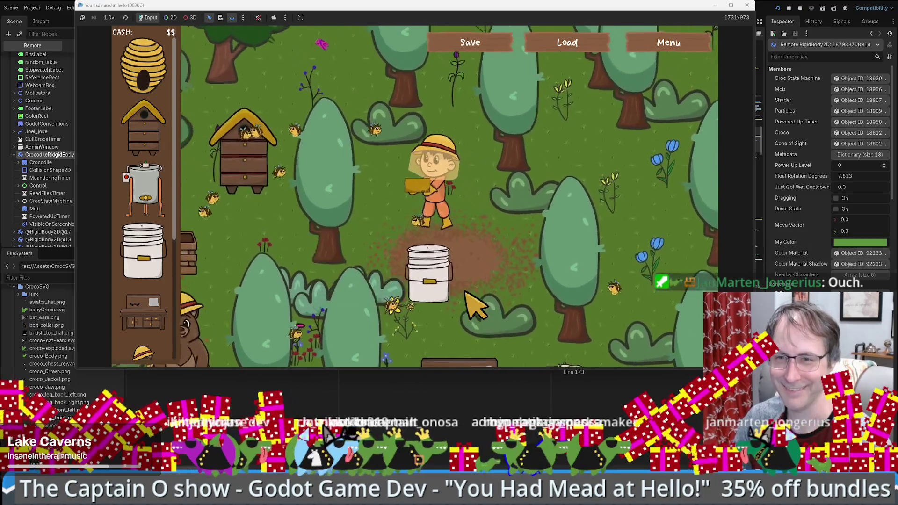
{"action": "key", "text": "Left"}
{"action": "key", "text": "Down"}
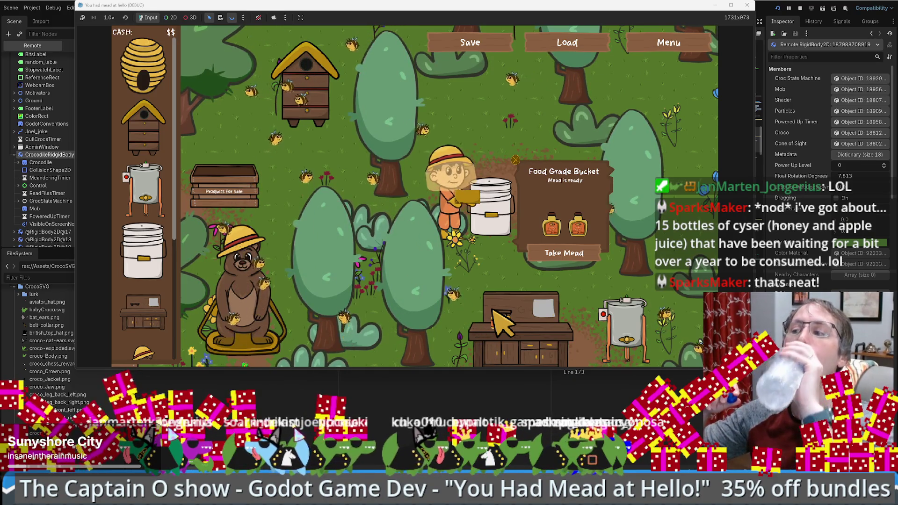
Take both mead jars from the bucket and carry them to the sale crate.
{"action": "left_click", "coordinate": [564, 255]}
{"action": "left_click", "coordinate": [565, 251]}
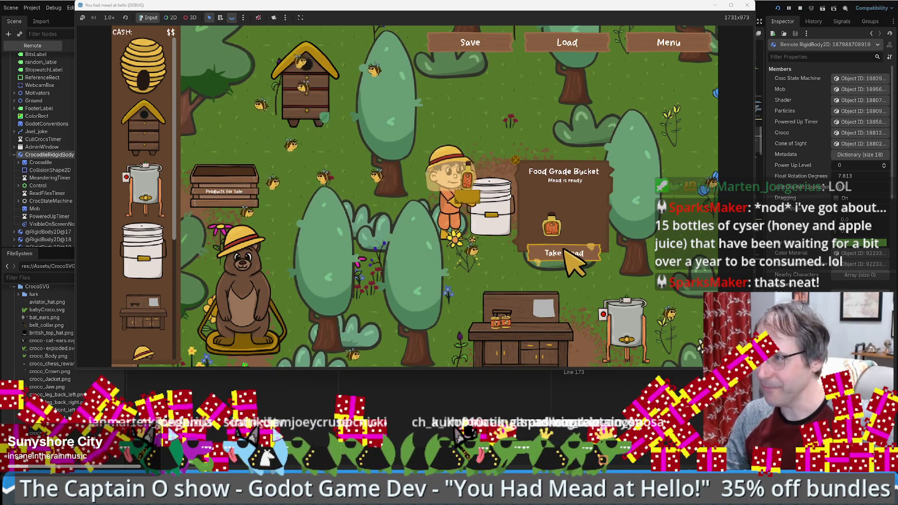
{"action": "left_click", "coordinate": [566, 252]}
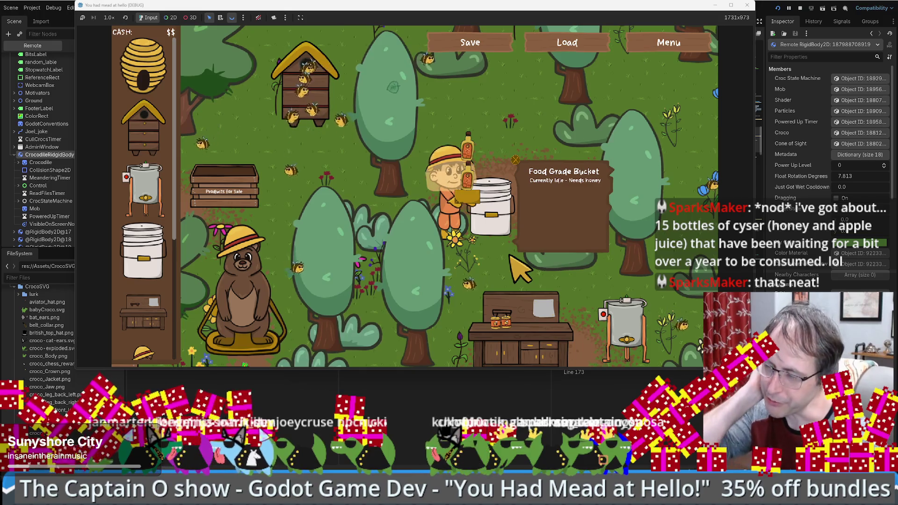
{"action": "key", "text": "Left"}
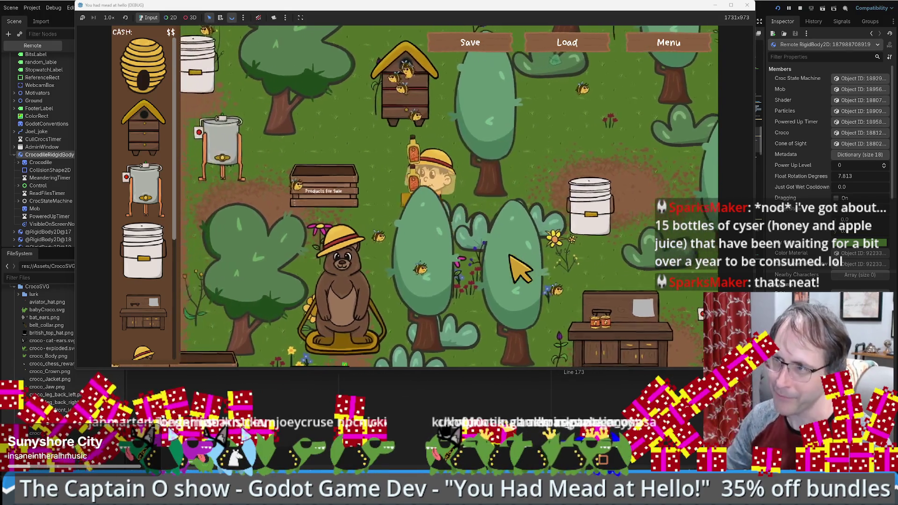
{"action": "key", "text": "Left"}
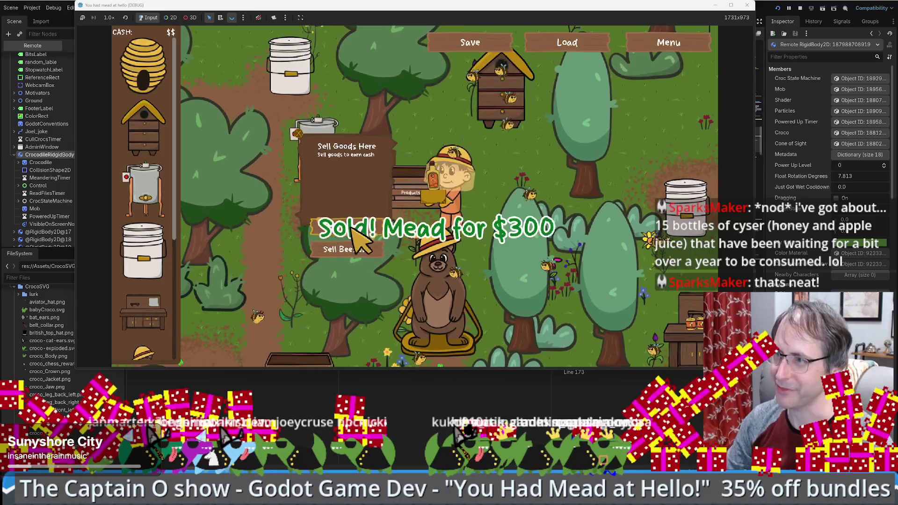
Offer beeswax to the bear, raising it from %14 to %23, then return to the sale crate.
{"action": "key", "text": "Down"}
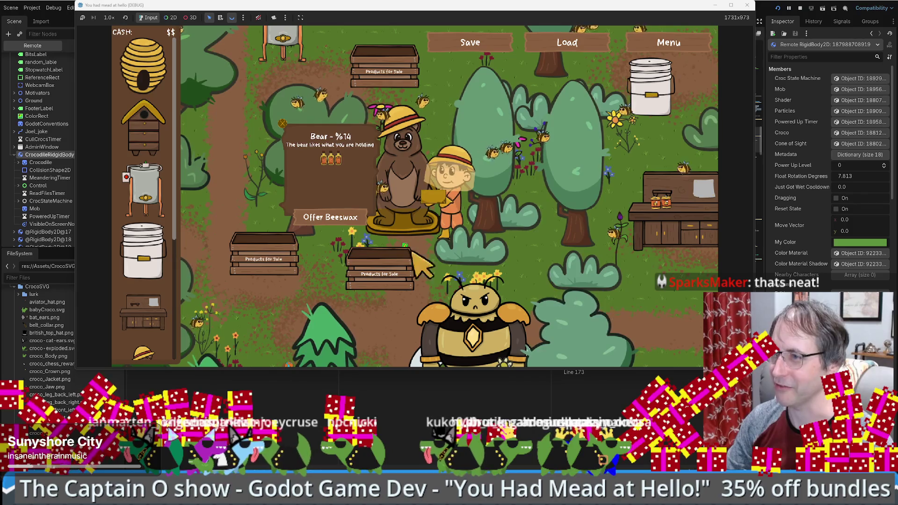
{"action": "left_click", "coordinate": [336, 217]}
{"action": "key", "text": "Up"}
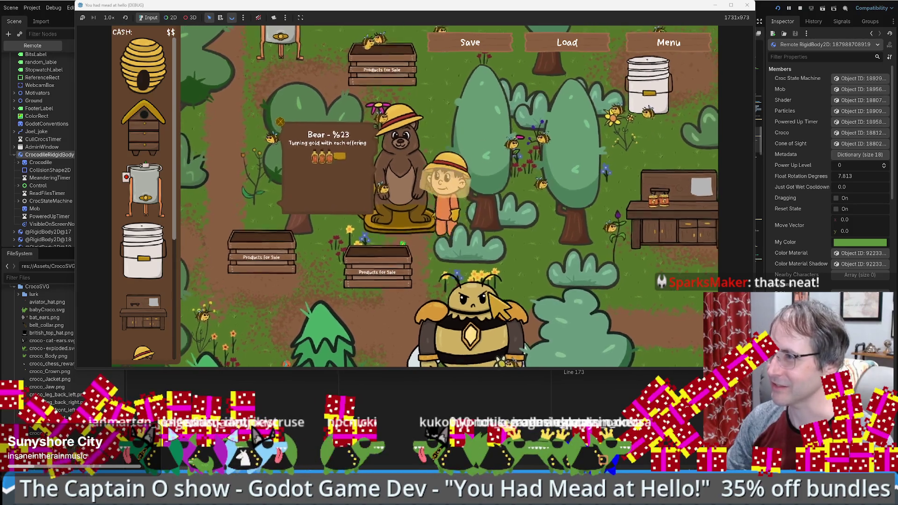
{"action": "key", "text": "Up"}
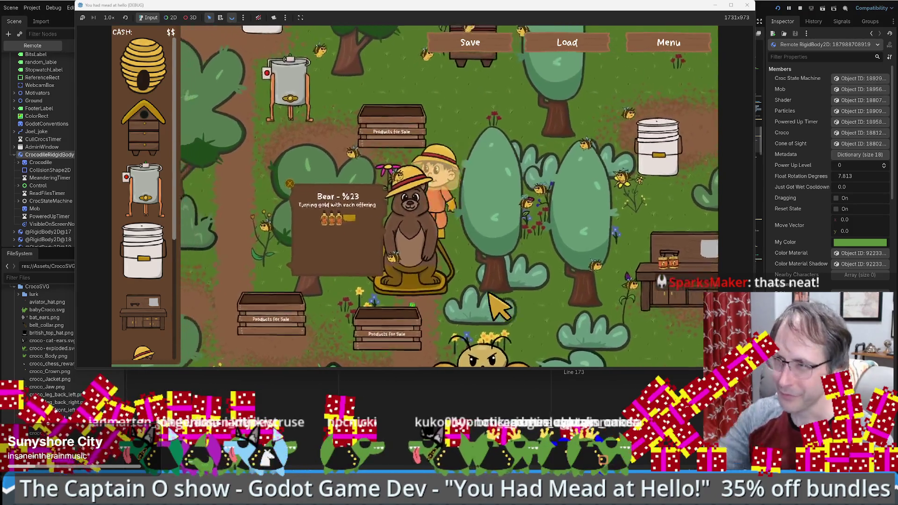
{"action": "key", "text": "Up"}
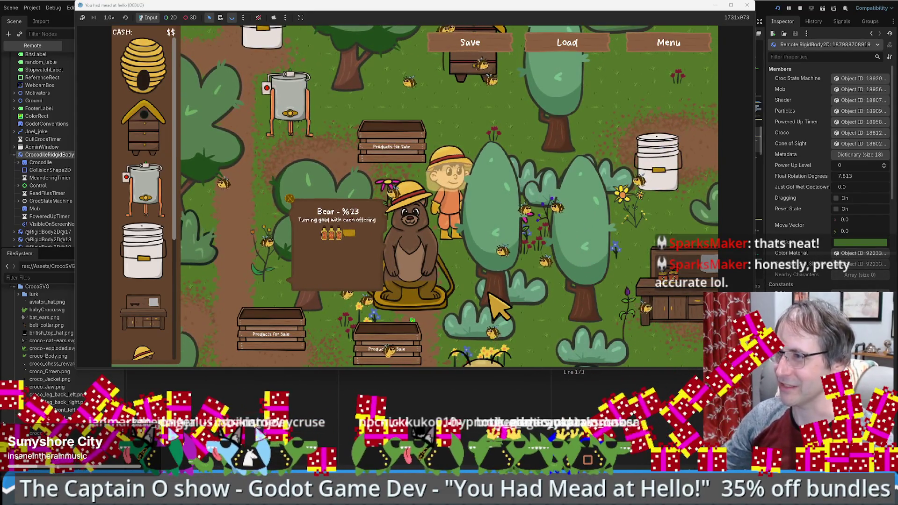
{"action": "key", "text": "Up"}
{"action": "key", "text": "Right"}
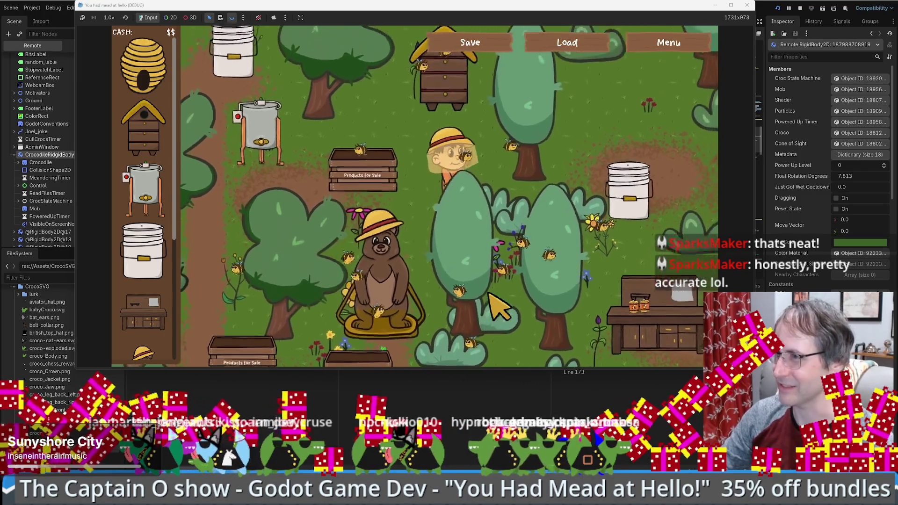
{"action": "key", "text": "Left"}
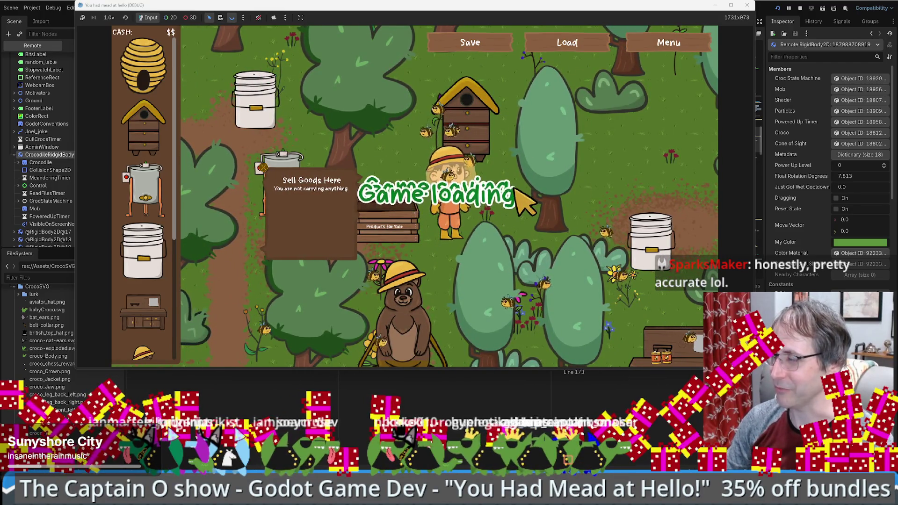
Save and close to the title screen, then load the saved game.
{"action": "key", "text": "Down"}
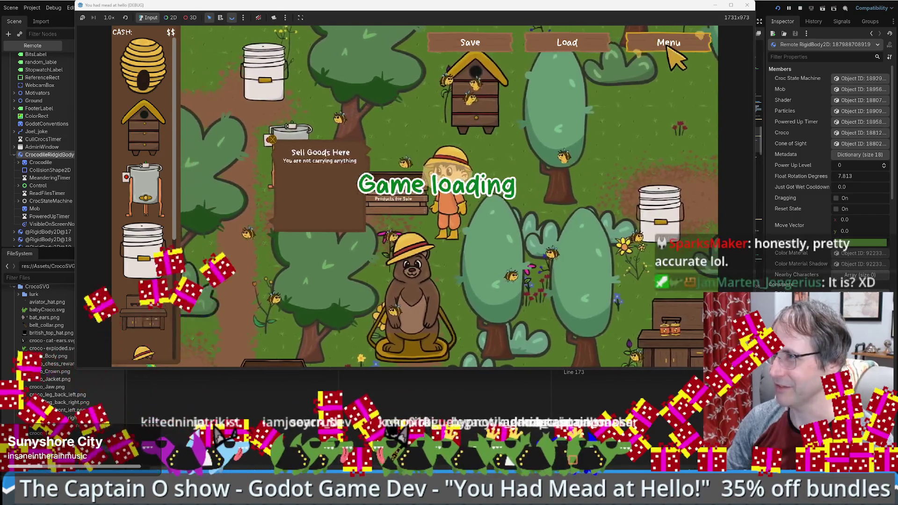
{"action": "left_click", "coordinate": [668, 47]}
{"action": "left_click", "coordinate": [640, 343]}
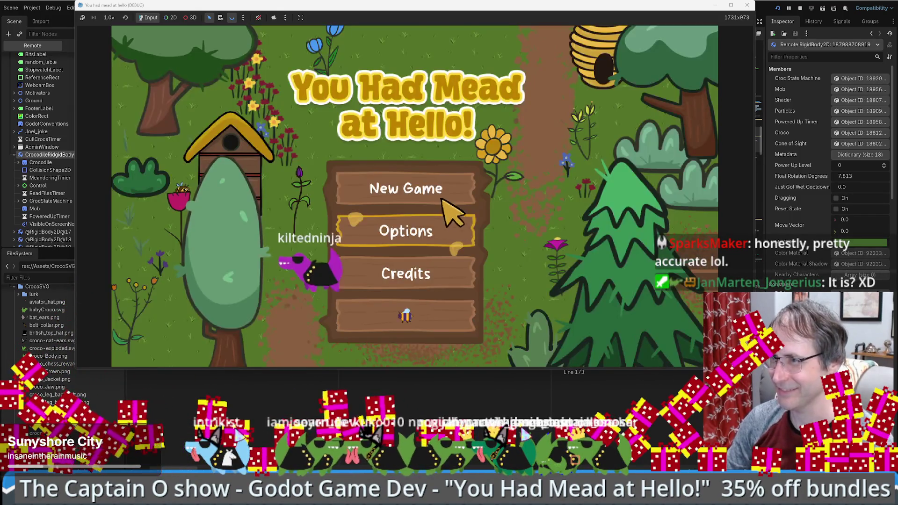
{"action": "left_click", "coordinate": [443, 199]}
{"action": "left_click", "coordinate": [572, 45]}
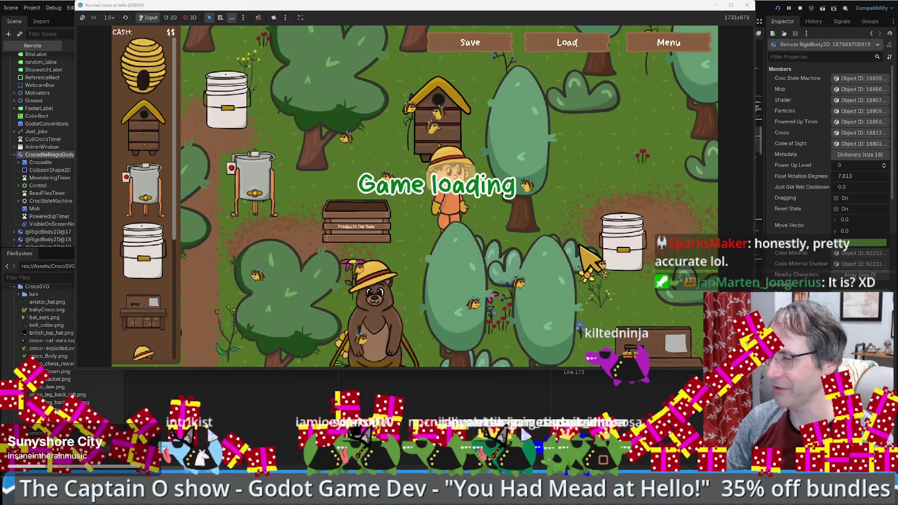
Walk the beekeeper up-right and back down-left in the reloaded game.
{"action": "key", "text": "w"}
{"action": "key", "text": "d"}
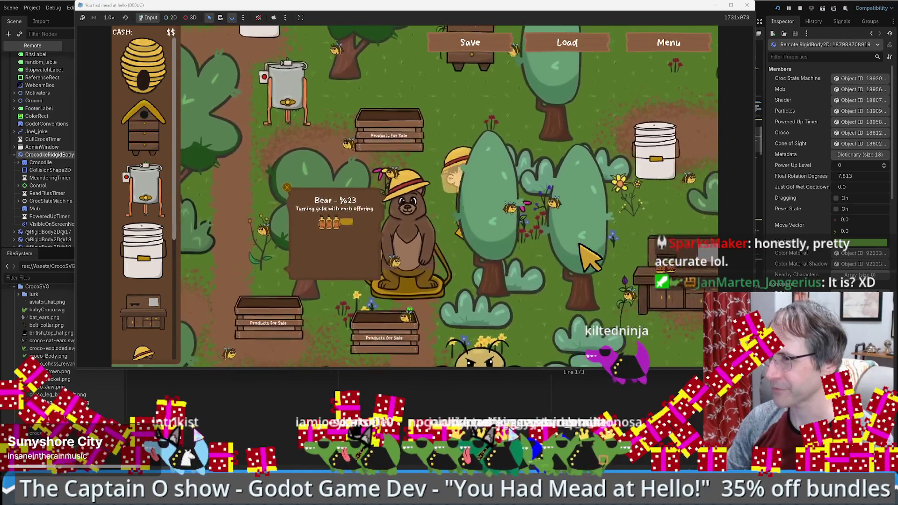
{"action": "key", "text": "w"}
{"action": "key", "text": "d"}
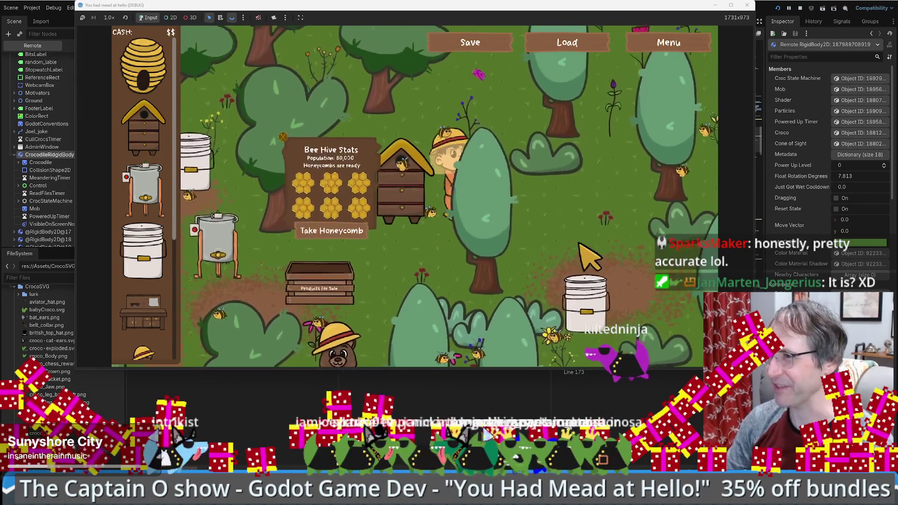
{"action": "key", "text": "s"}
{"action": "key", "text": "a"}
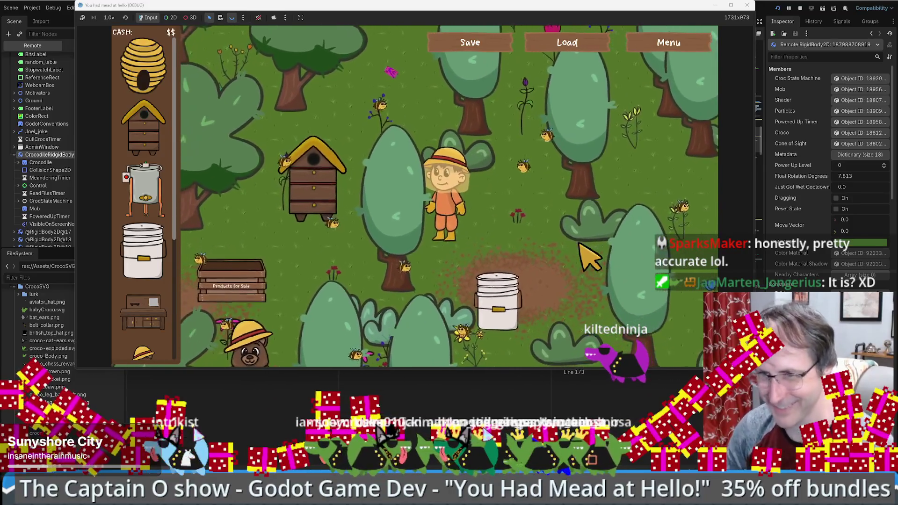
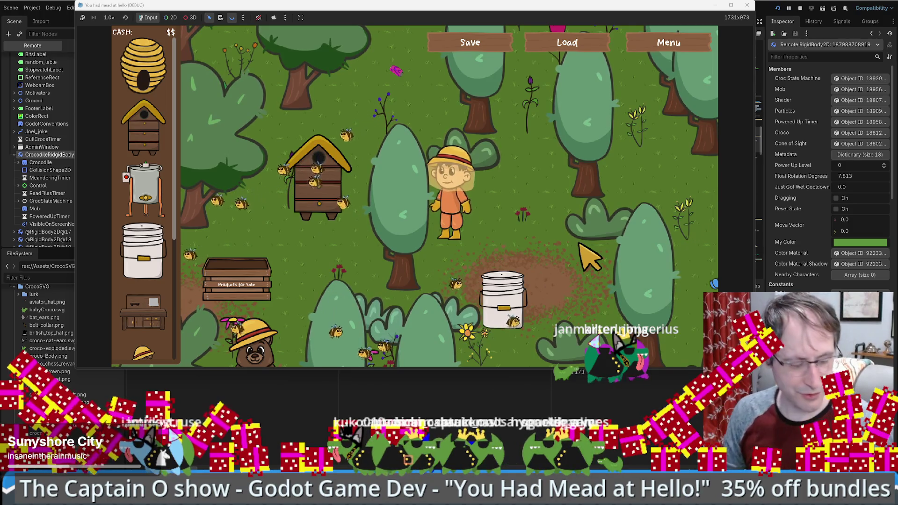
Change the line-172 name check from && to || in crocscript.gd and resume the game.
{"action": "key", "text": "alt+Tab"}
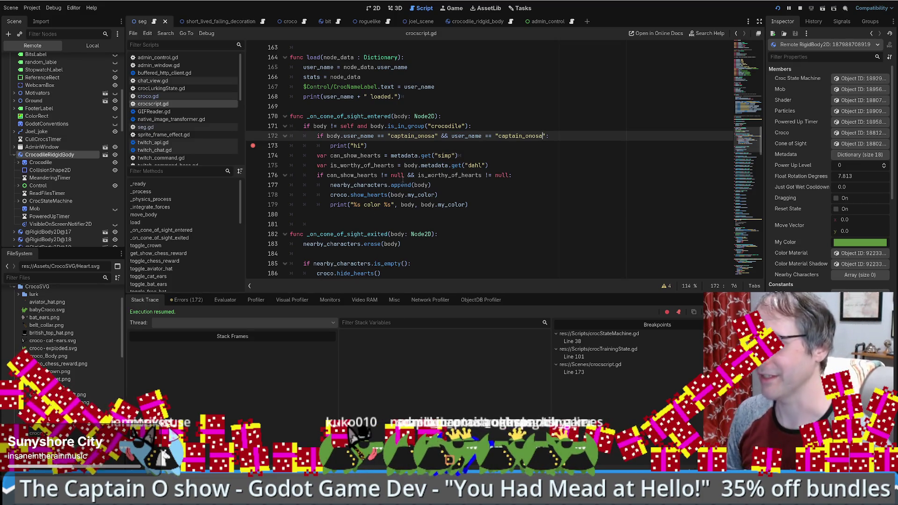
{"action": "key", "text": "F9"}
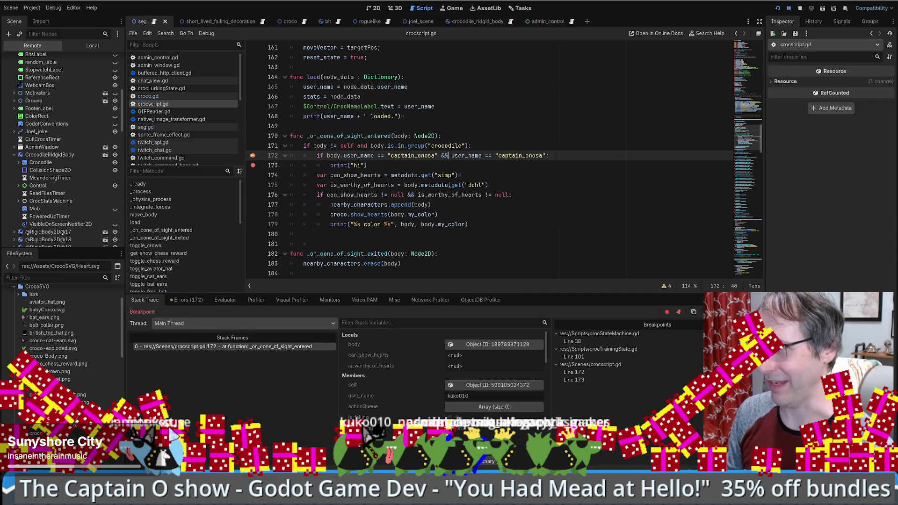
{"action": "key", "text": "Delete"}
{"action": "key", "text": "Delete"}
{"action": "type", "text": "||"}
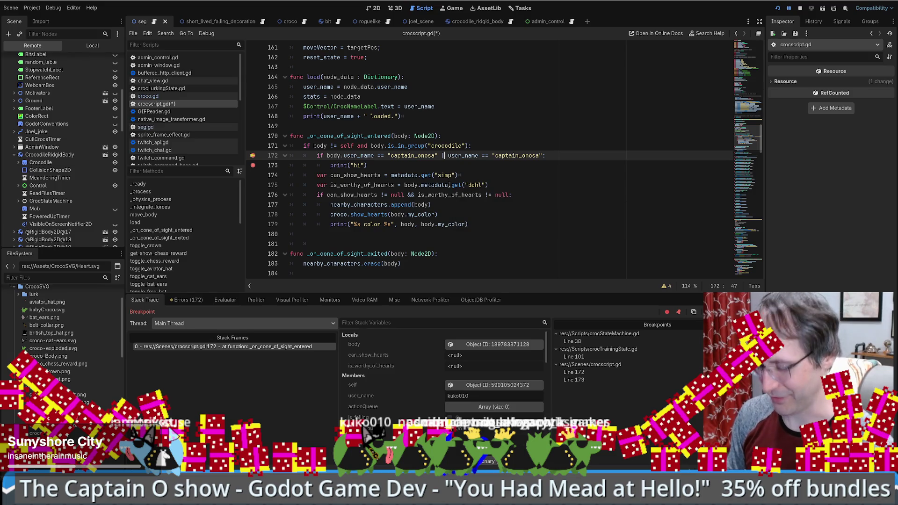
{"action": "left_click", "coordinate": [253, 155]}
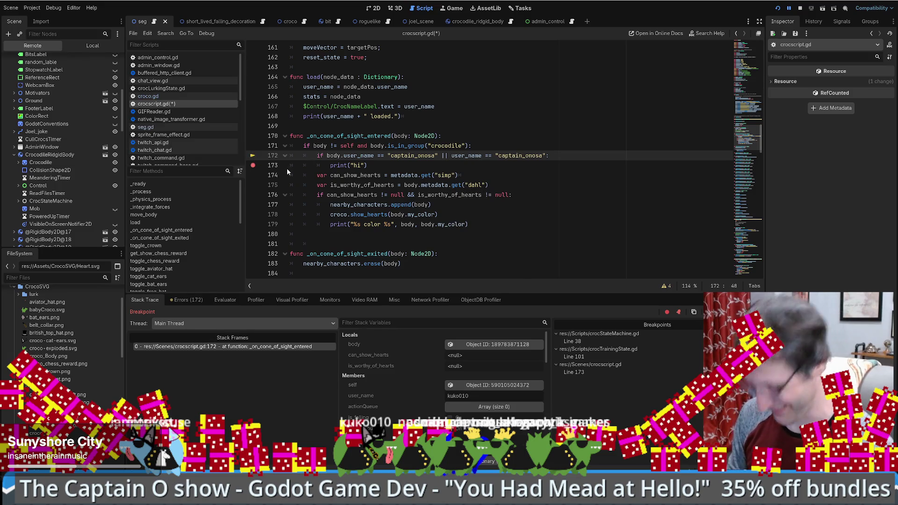
{"action": "key", "text": "F12"}
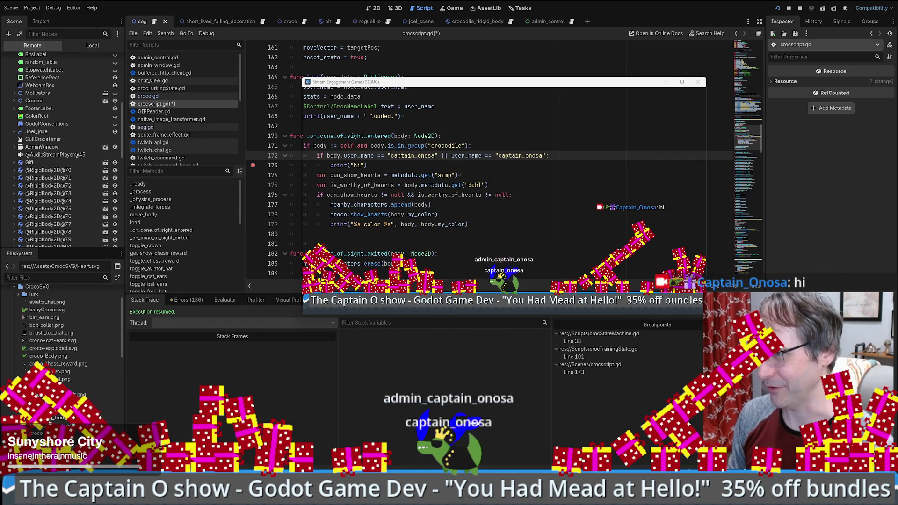
Set breakpoints on lines 171 and 172, drop line 173's, and inspect the entering crocodile body.
{"action": "left_click", "coordinate": [253, 155]}
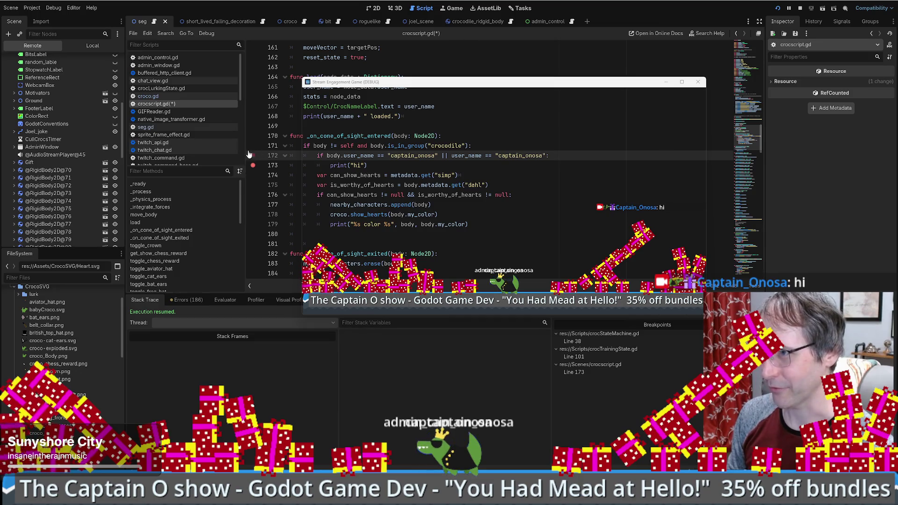
{"action": "left_click", "coordinate": [252, 147]}
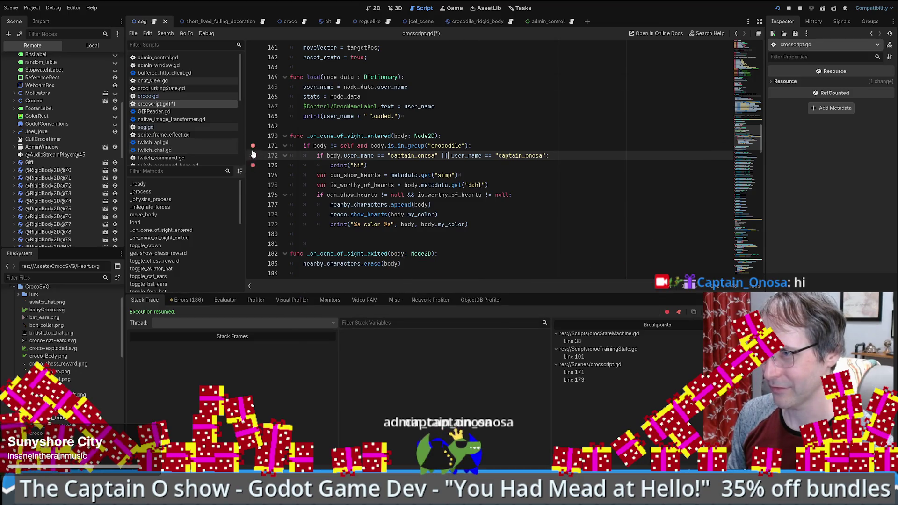
{"action": "left_click", "coordinate": [253, 165]}
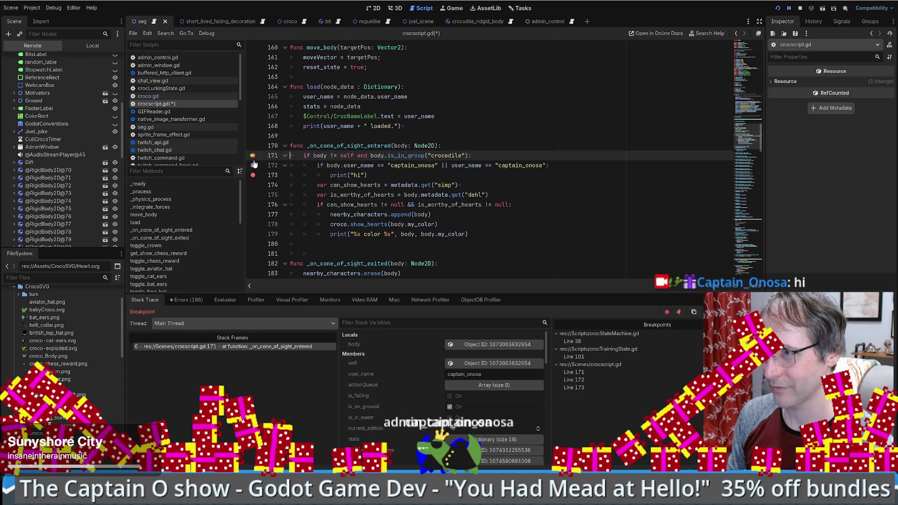
{"action": "left_click", "coordinate": [253, 174]}
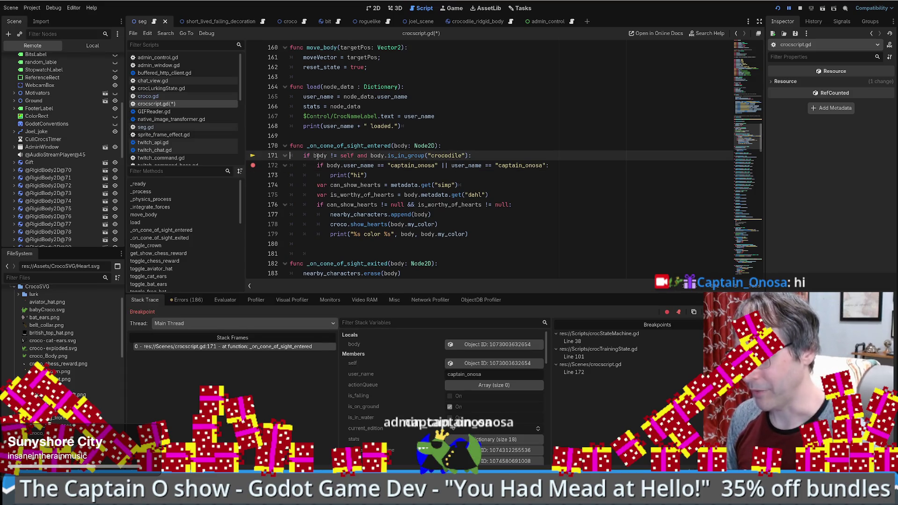
{"action": "left_click", "coordinate": [497, 344]}
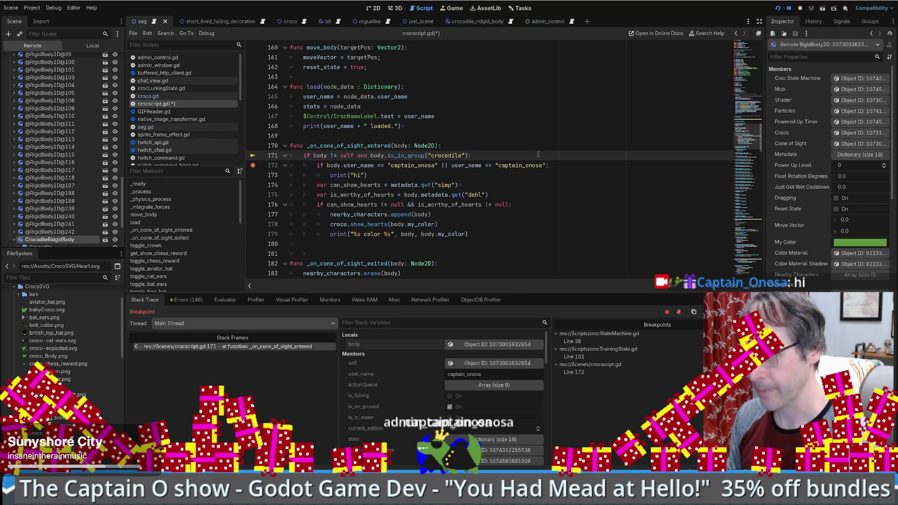
Continue to the next hit and inspect the other crocodile body and this crocodile's properties.
{"action": "key", "text": "F12"}
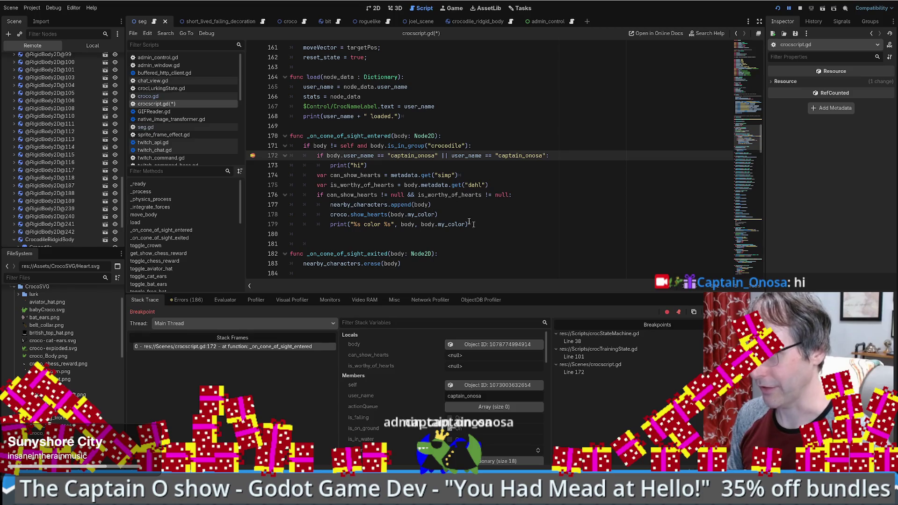
{"action": "left_click", "coordinate": [463, 344]}
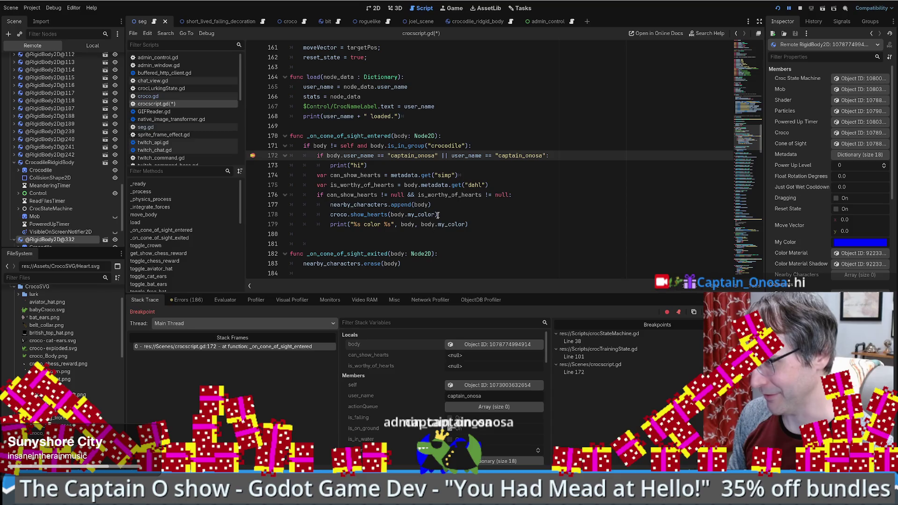
{"action": "left_click", "coordinate": [483, 386]}
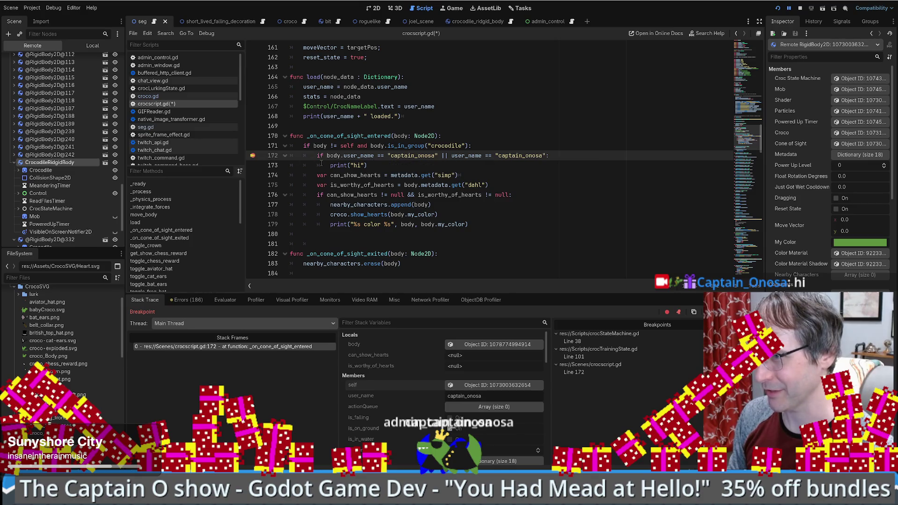
Step over to line 174 and select the second name comparison on line 172.
{"action": "key", "text": "F10"}
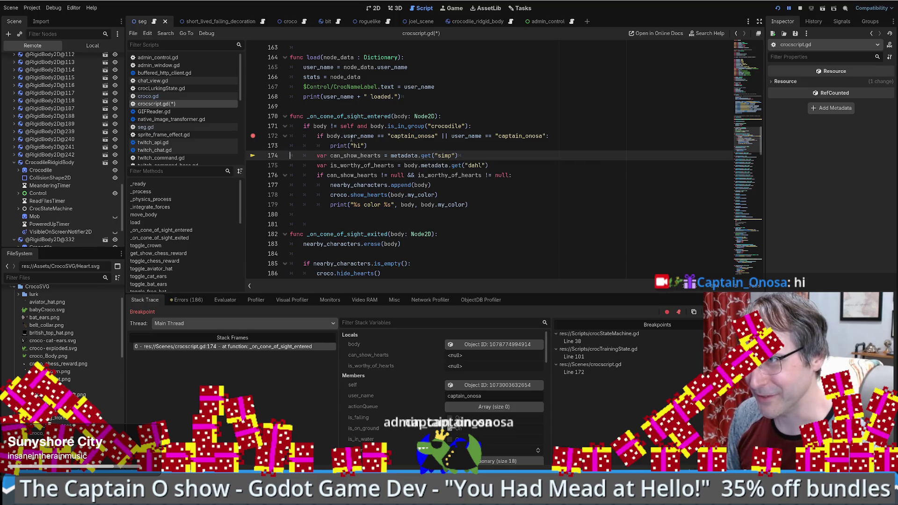
{"action": "mouse_move", "coordinate": [351, 139]}
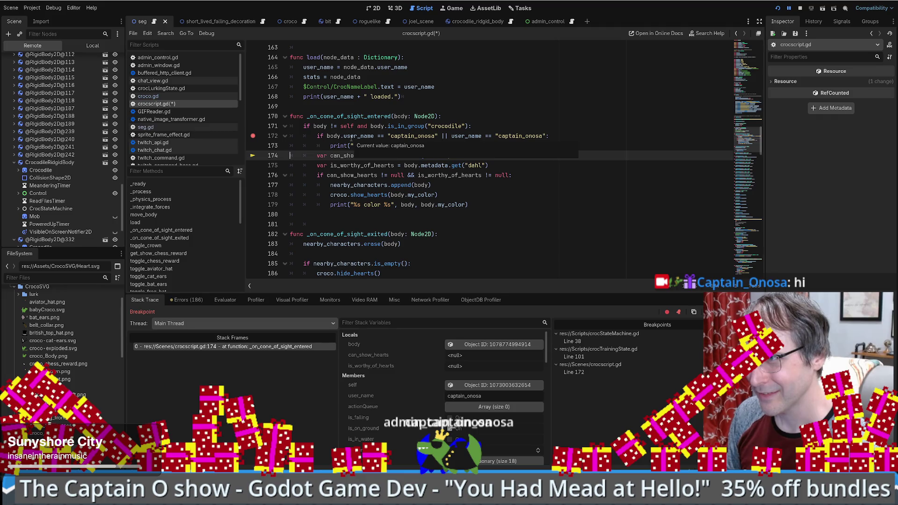
{"action": "mouse_move", "coordinate": [473, 137]}
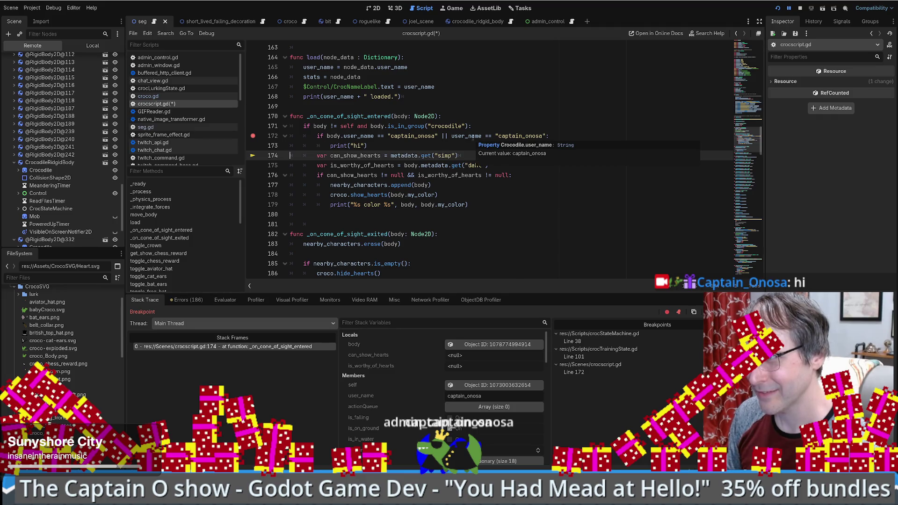
{"action": "left_click_drag", "start_coordinate": [448, 136], "coordinate": [520, 135]}
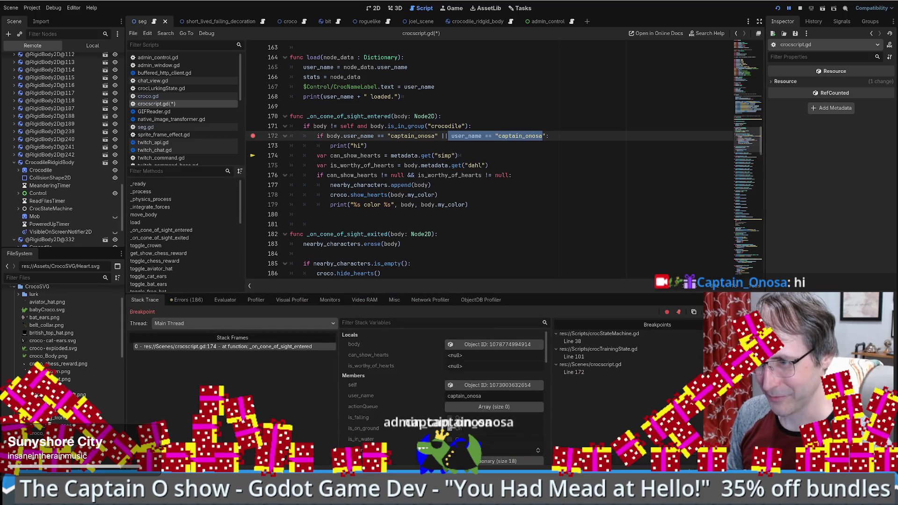
{"action": "left_click", "coordinate": [224, 300]}
Evaluate the pasted name comparison and then user_name in the Evaluator.
{"action": "key", "text": "ctrl+v"}
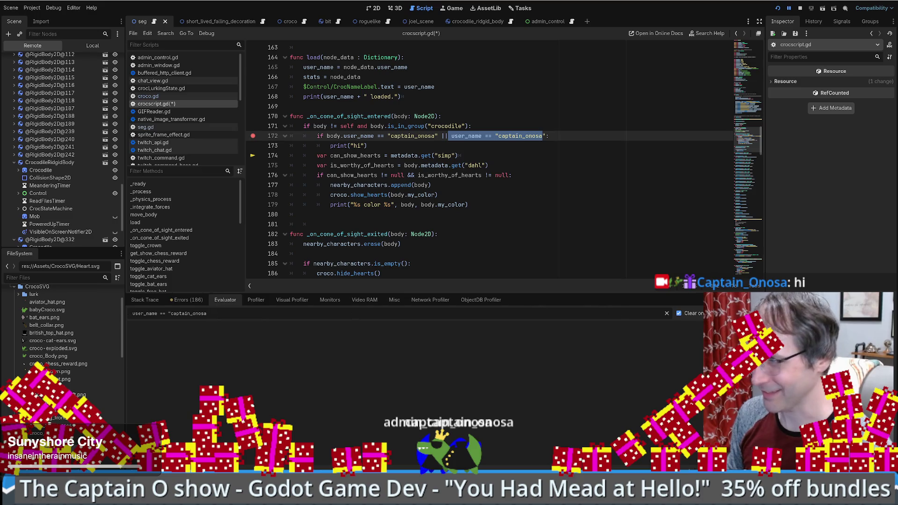
{"action": "key", "text": "Return"}
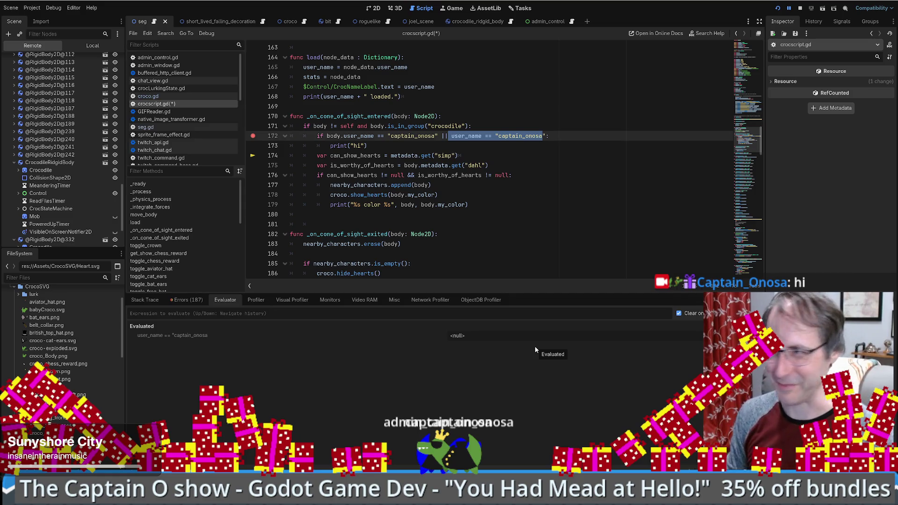
{"action": "double_click", "coordinate": [466, 136]}
{"action": "key", "text": "ctrl+c"}
{"action": "left_click", "coordinate": [245, 313]}
{"action": "key", "text": "ctrl+v"}
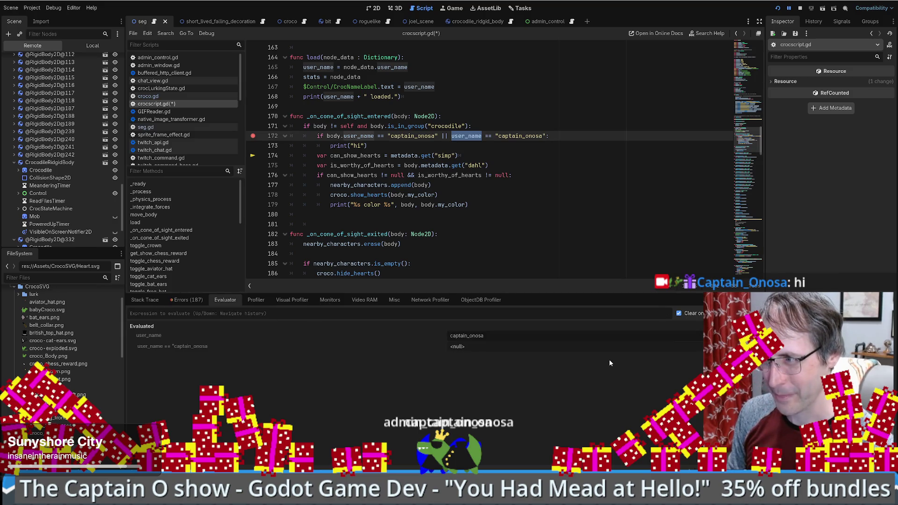
{"action": "key", "text": "Return"}
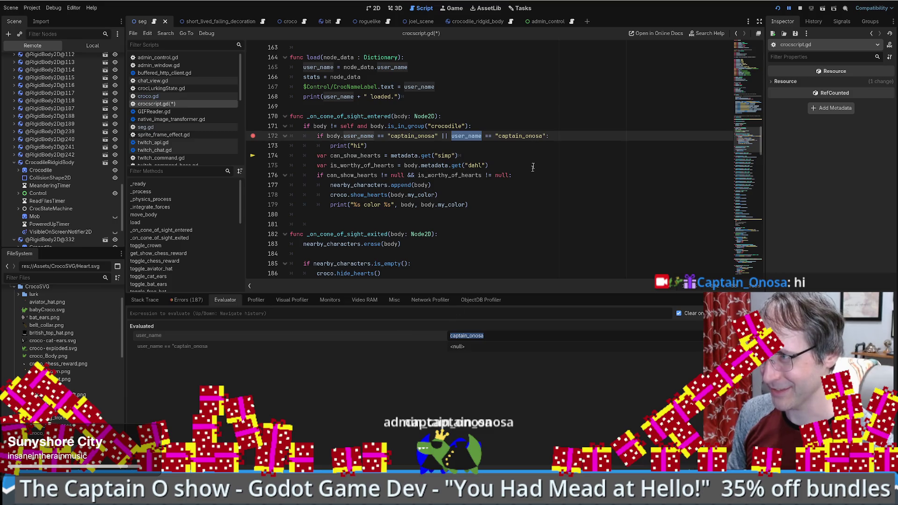
Evaluate the "captain_onosa" string, then go back to the Stack Trace.
{"action": "type", "text": "\"captain_onosa"}
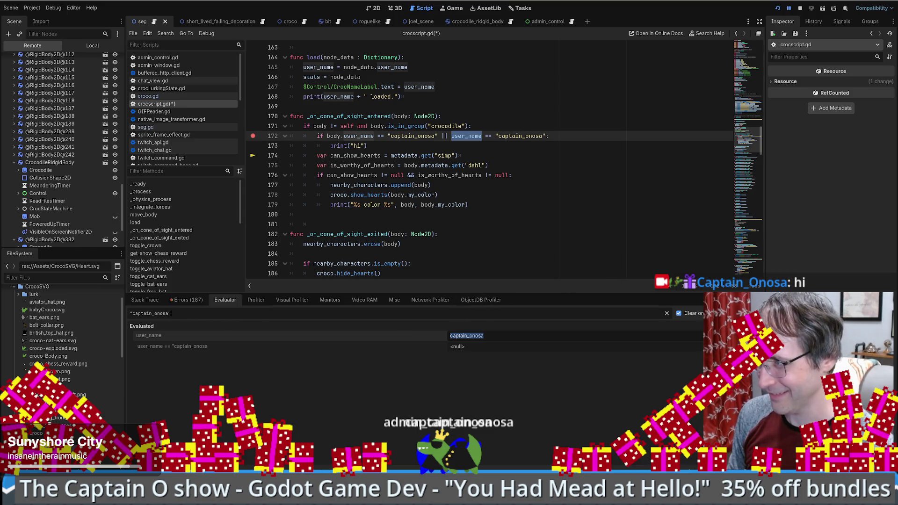
{"action": "key", "text": "Return"}
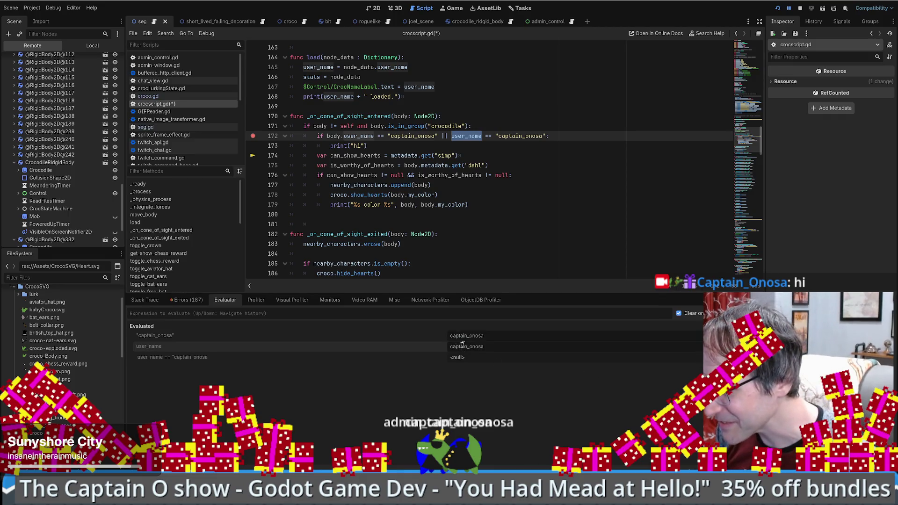
{"action": "mouse_move", "coordinate": [468, 140]}
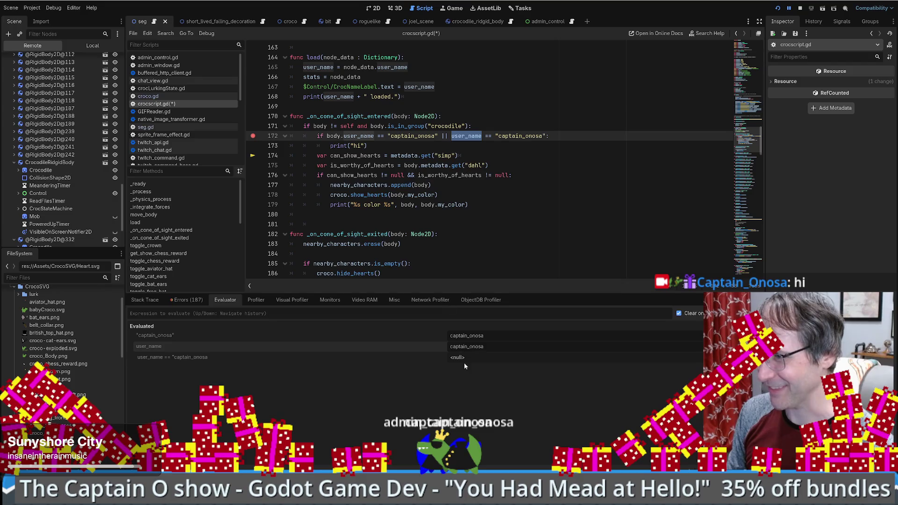
{"action": "left_click", "coordinate": [145, 300]}
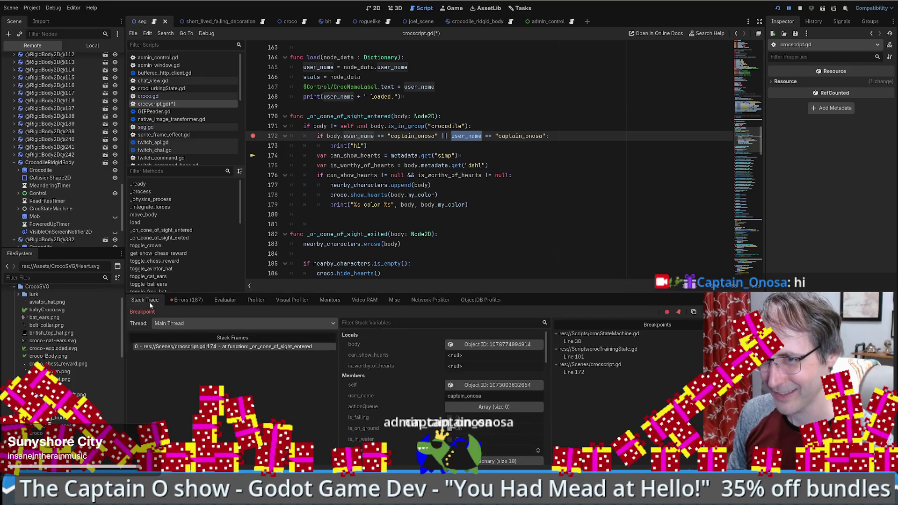
Check the user_name declaration at the top of crocscript.gd, return to line 172, and show the Evaluator.
{"action": "mouse_move", "coordinate": [398, 180]}
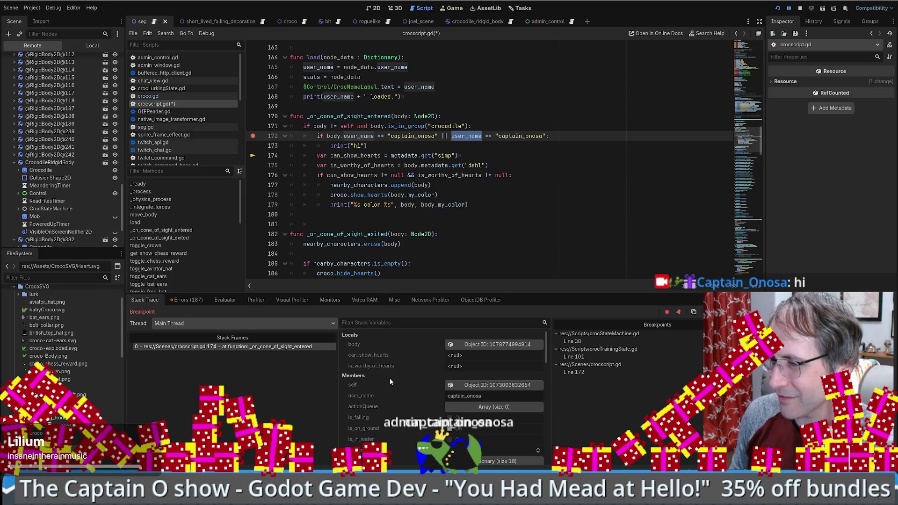
{"action": "scroll", "coordinate": [390, 376], "scroll_direction": "down", "scroll_amount": 4}
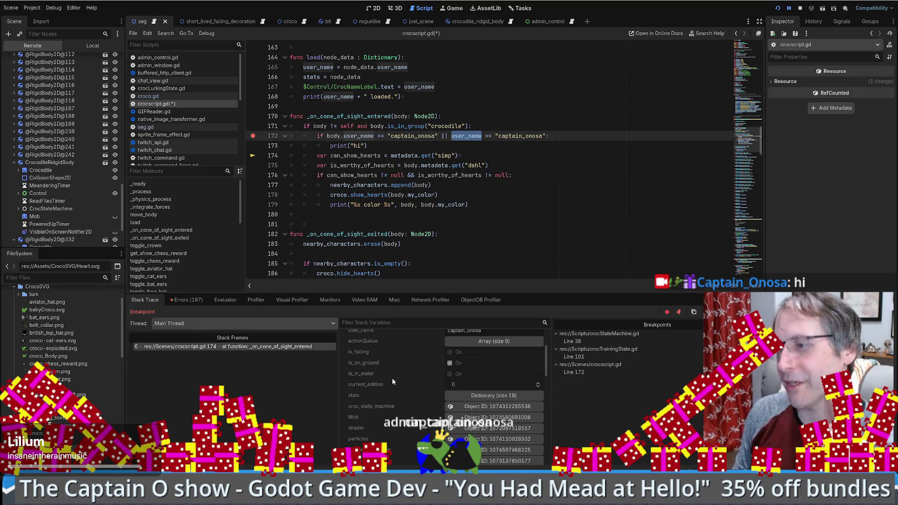
{"action": "scroll", "coordinate": [398, 381], "scroll_direction": "up", "scroll_amount": 1}
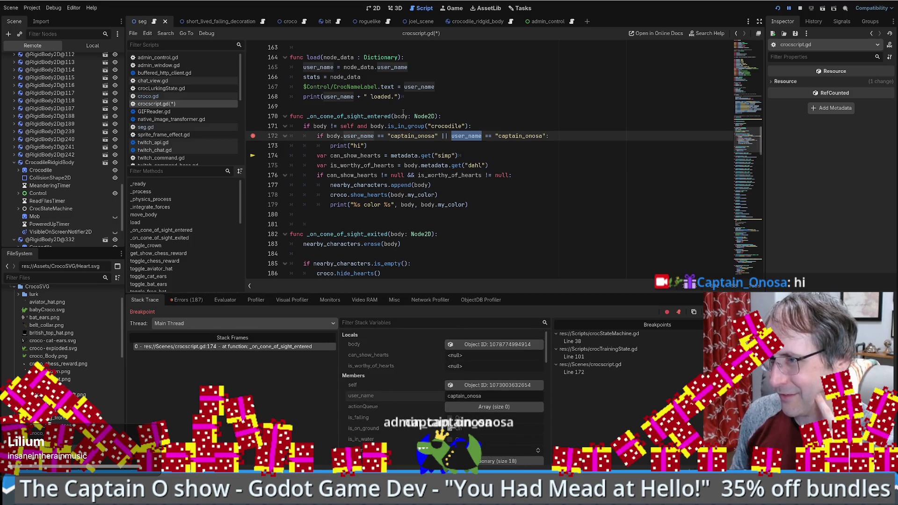
{"action": "left_click", "coordinate": [739, 40]}
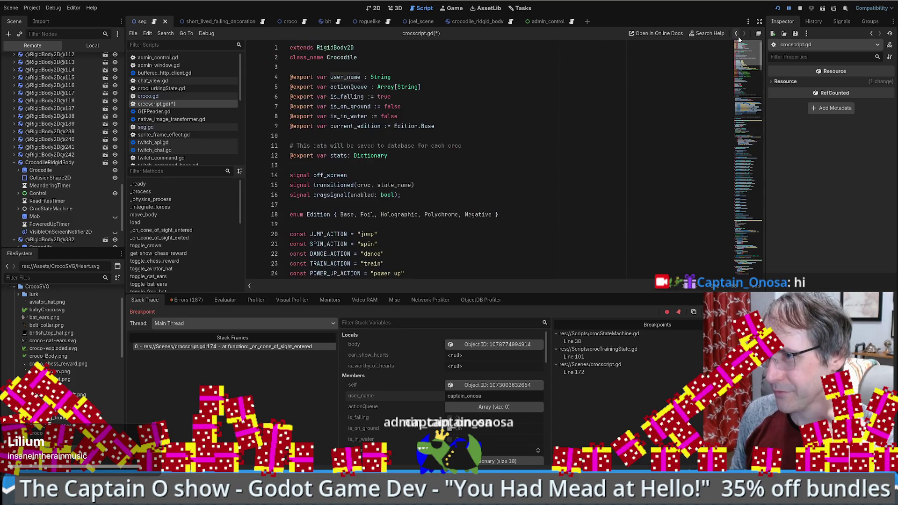
{"action": "double_click", "coordinate": [346, 77]}
{"action": "key", "text": "alt+Left"}
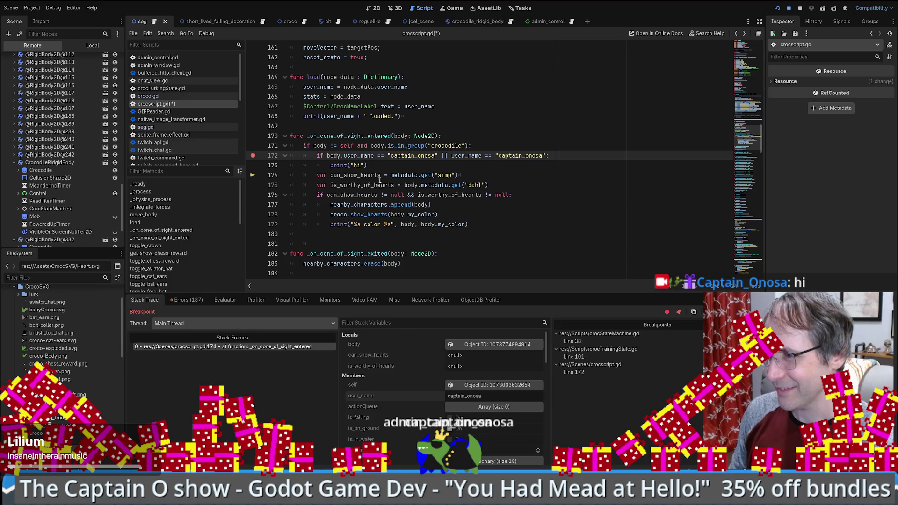
{"action": "left_click", "coordinate": [227, 299]}
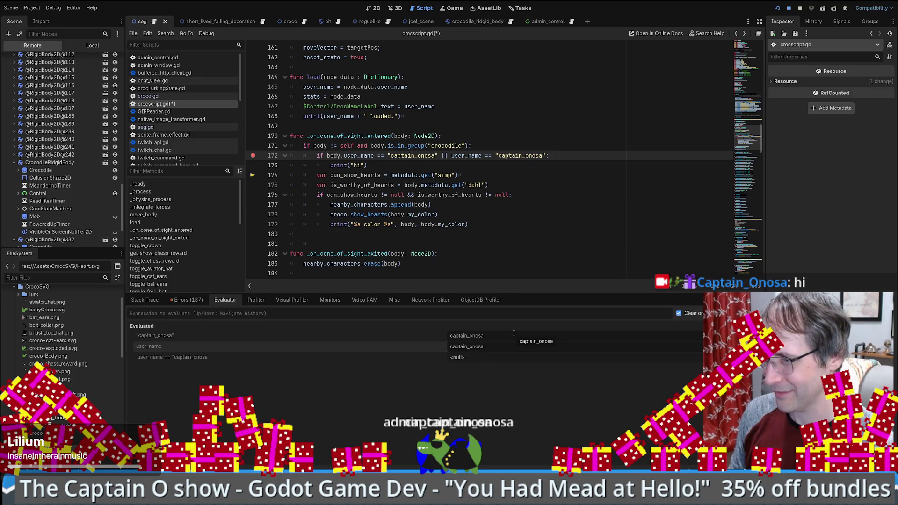
{"action": "left_click", "coordinate": [440, 357]}
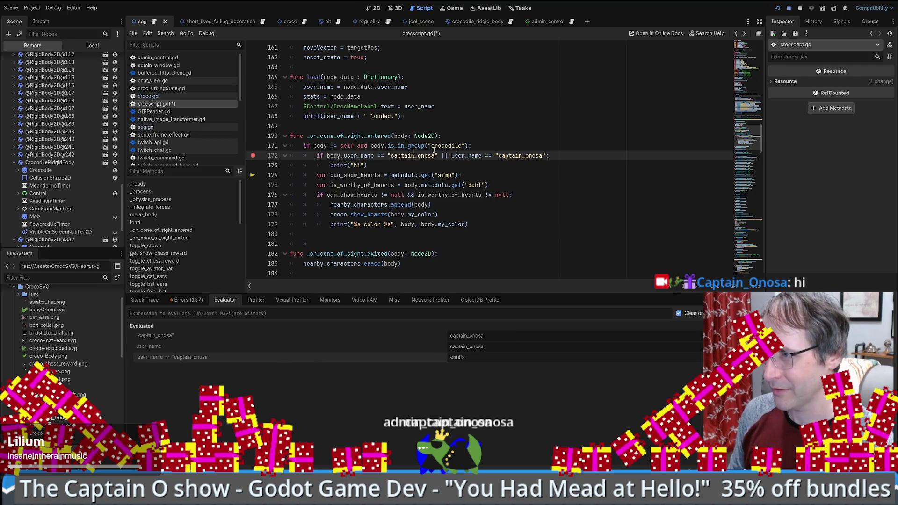
{"action": "left_click_drag", "start_coordinate": [452, 155], "coordinate": [546, 157]}
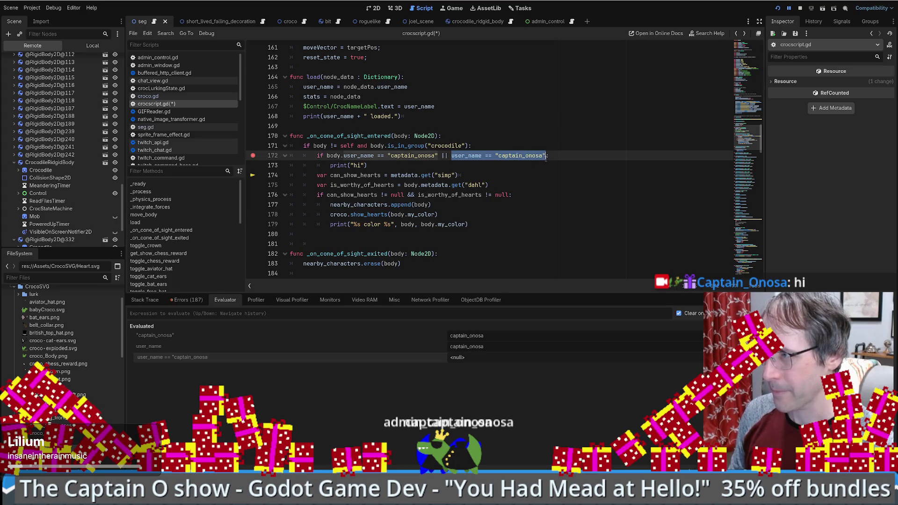
{"action": "key", "text": "ctrl+v"}
{"action": "key", "text": "Return"}
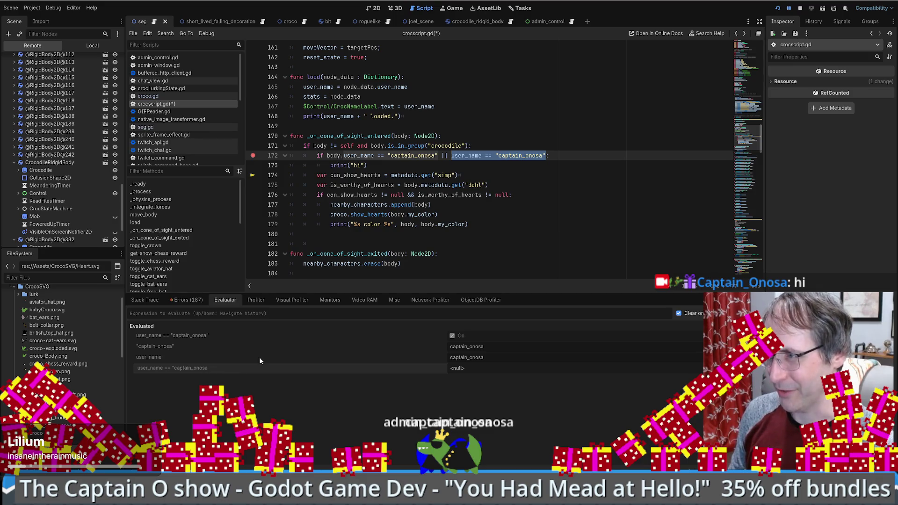
{"action": "left_click", "coordinate": [369, 165]}
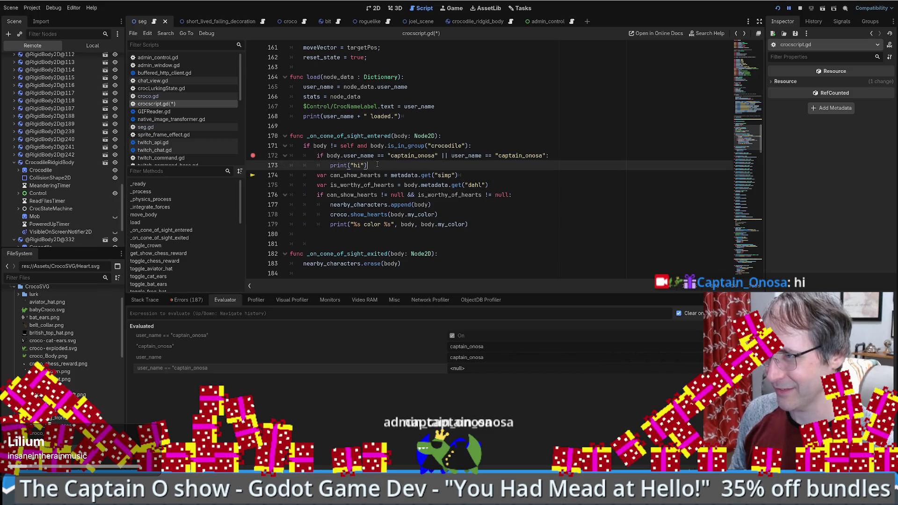
{"action": "left_click", "coordinate": [144, 299]}
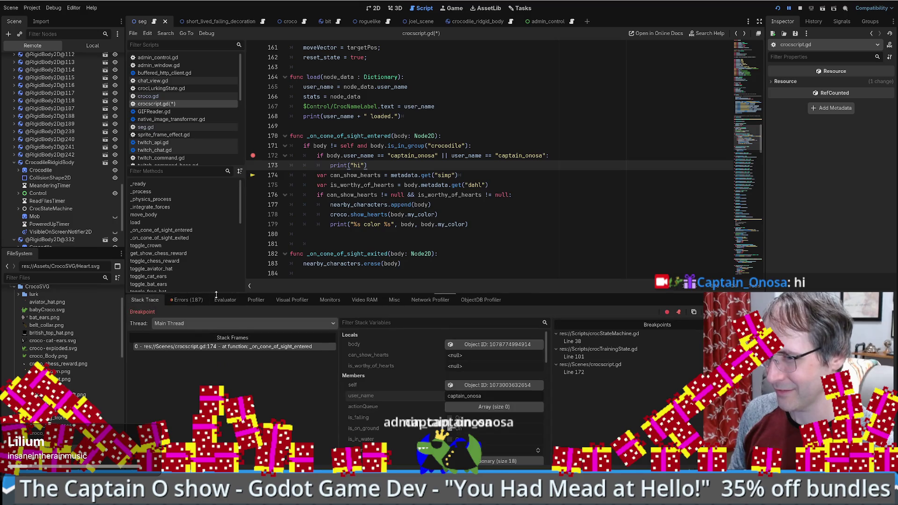
Show the output log and save crocscript.gd.
{"action": "key", "text": "alt+o"}
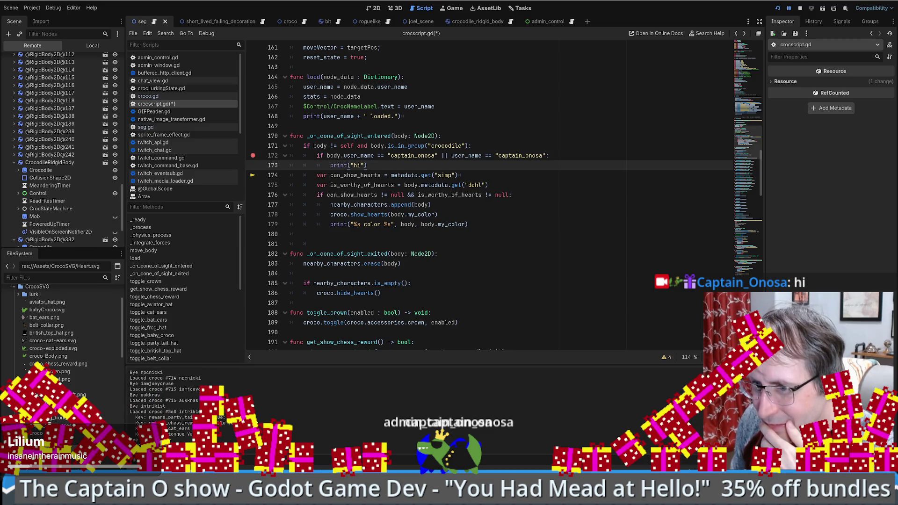
{"action": "left_click", "coordinate": [471, 174]}
{"action": "key", "text": "ctrl+s"}
{"action": "left_click", "coordinate": [529, 149]}
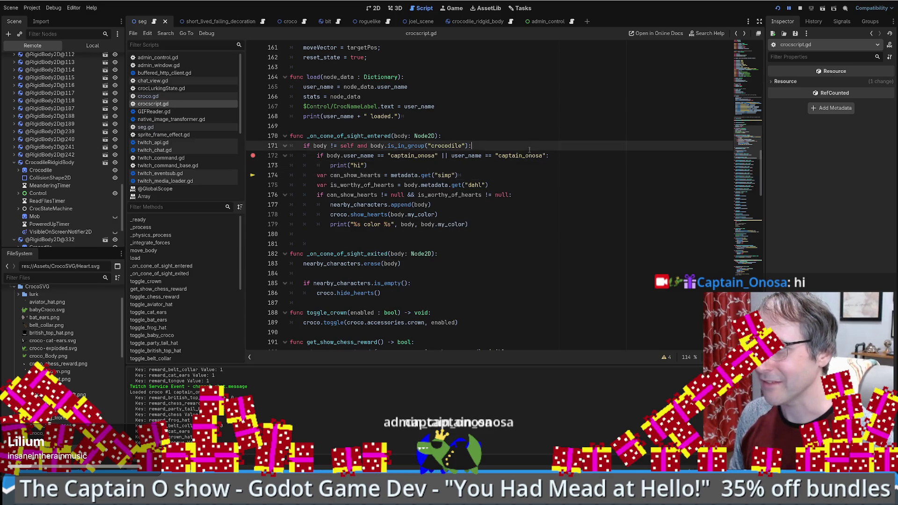
{"action": "left_click", "coordinate": [481, 175]}
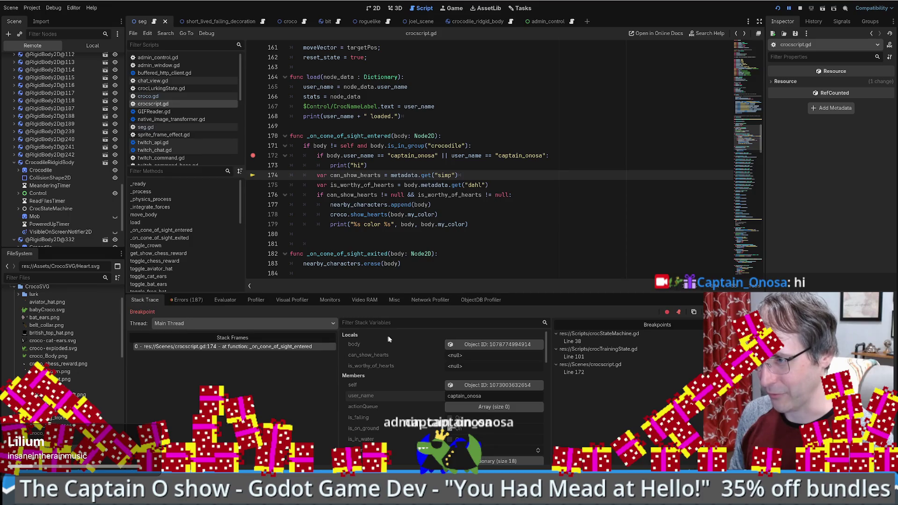
Browse the paused crocodile's metadata, then clear the line-172 breakpoint and resume.
{"action": "left_click", "coordinate": [398, 384]}
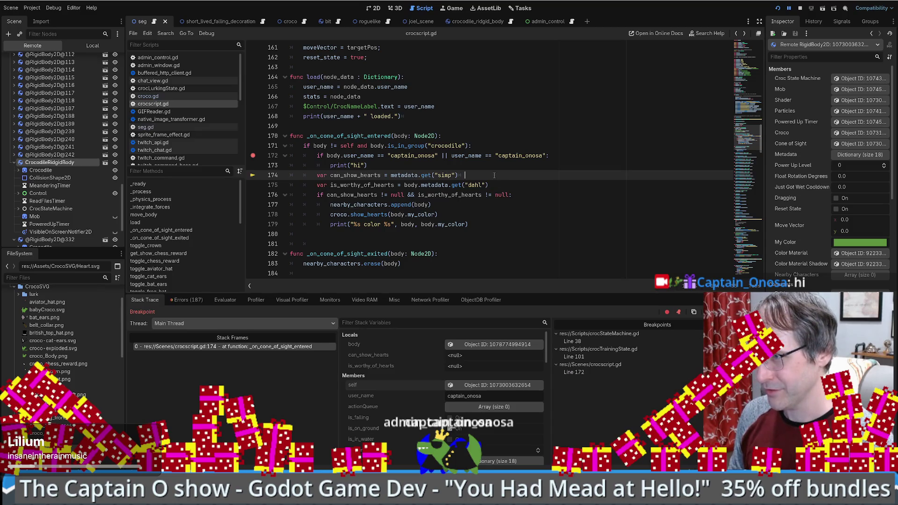
{"action": "scroll", "coordinate": [408, 398], "scroll_direction": "down", "scroll_amount": 2}
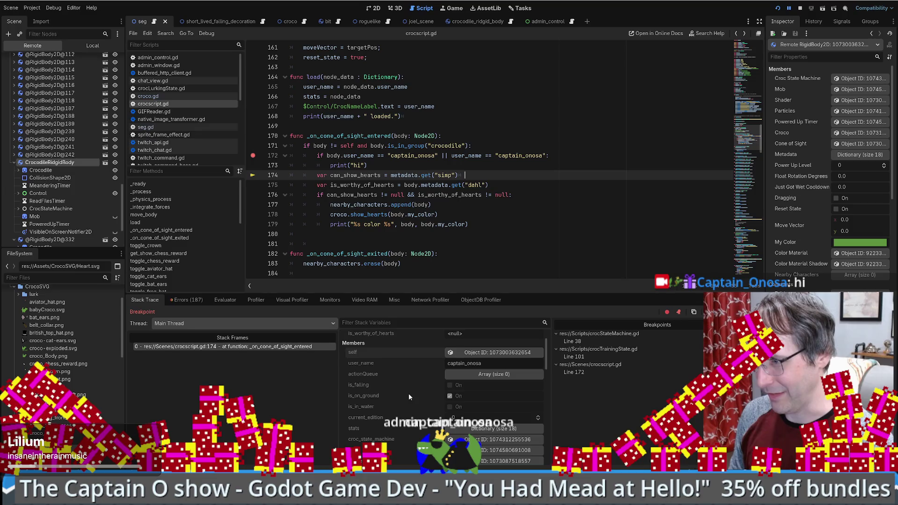
{"action": "scroll", "coordinate": [422, 427], "scroll_direction": "down", "scroll_amount": 2}
{"action": "scroll", "coordinate": [421, 434], "scroll_direction": "down", "scroll_amount": 4}
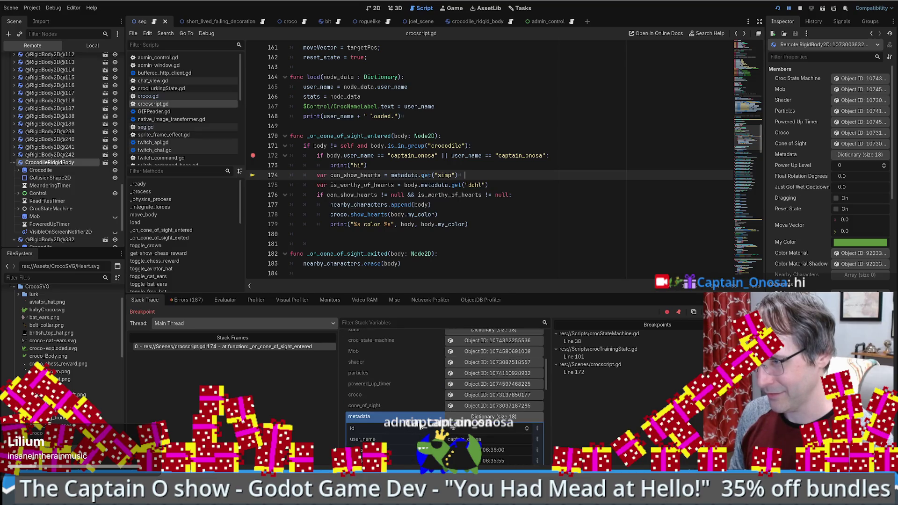
{"action": "scroll", "coordinate": [420, 428], "scroll_direction": "down", "scroll_amount": 10}
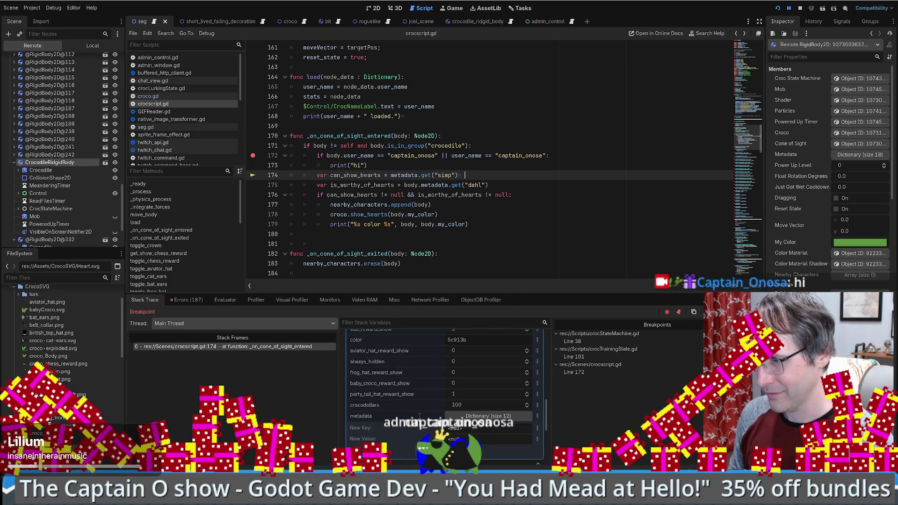
{"action": "scroll", "coordinate": [420, 417], "scroll_direction": "up", "scroll_amount": 1}
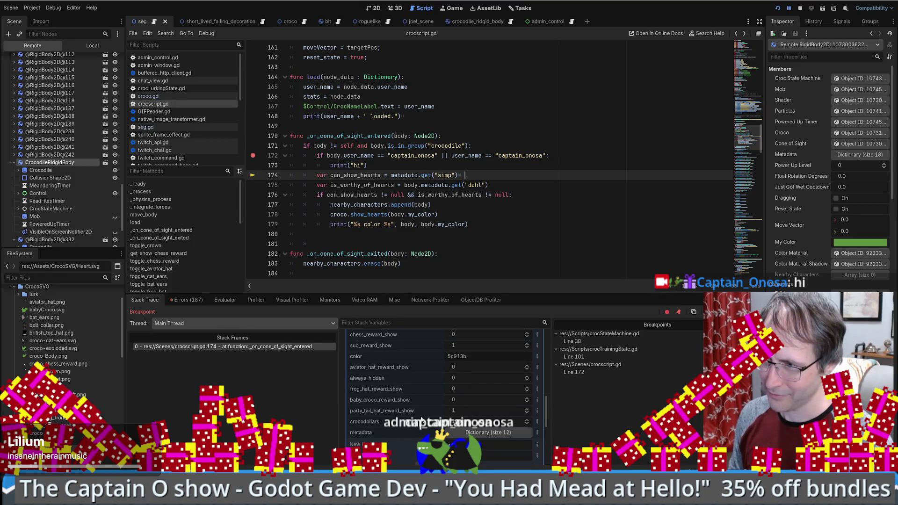
{"action": "scroll", "coordinate": [423, 416], "scroll_direction": "up", "scroll_amount": 4}
{"action": "scroll", "coordinate": [426, 413], "scroll_direction": "up", "scroll_amount": 3}
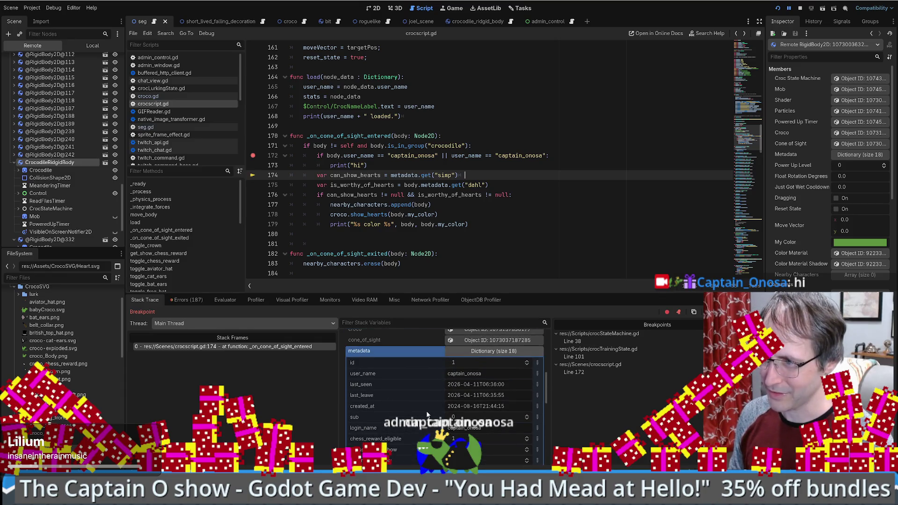
{"action": "scroll", "coordinate": [419, 410], "scroll_direction": "down", "scroll_amount": 3}
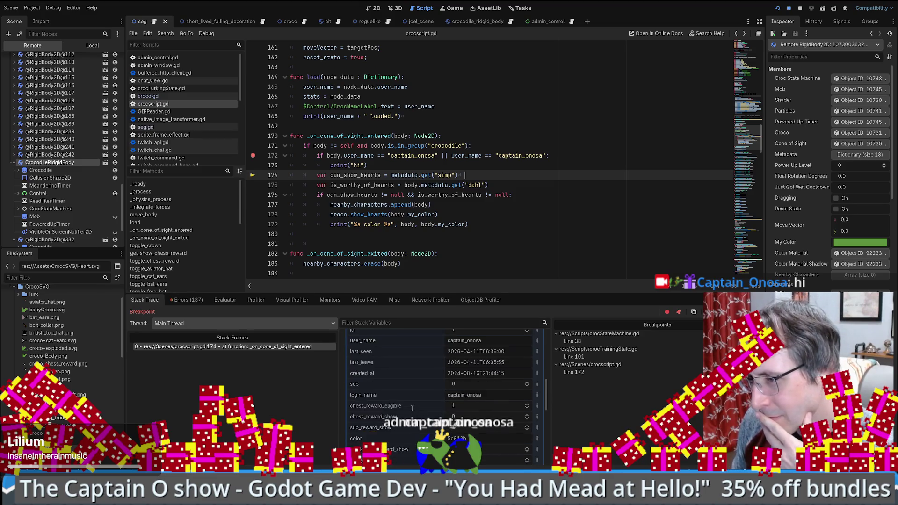
{"action": "scroll", "coordinate": [403, 398], "scroll_direction": "down", "scroll_amount": 2}
{"action": "scroll", "coordinate": [402, 394], "scroll_direction": "down", "scroll_amount": 2}
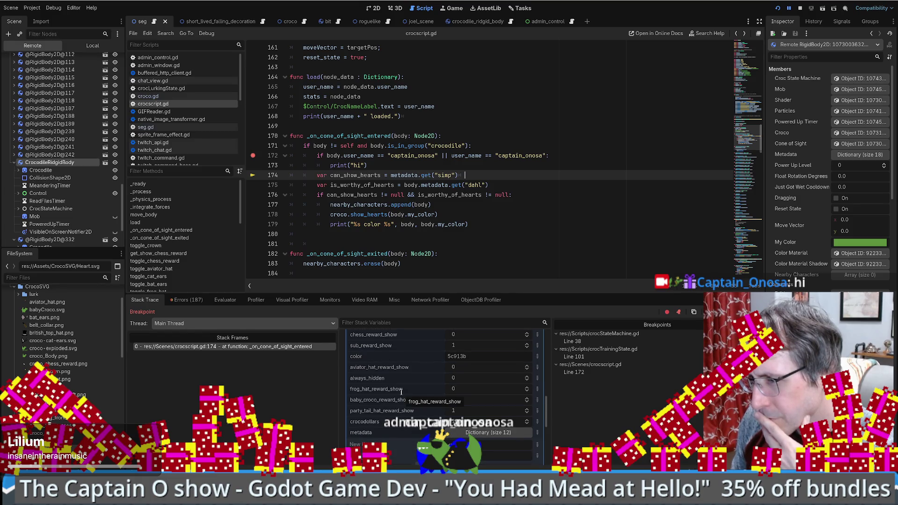
{"action": "scroll", "coordinate": [401, 392], "scroll_direction": "down", "scroll_amount": 5}
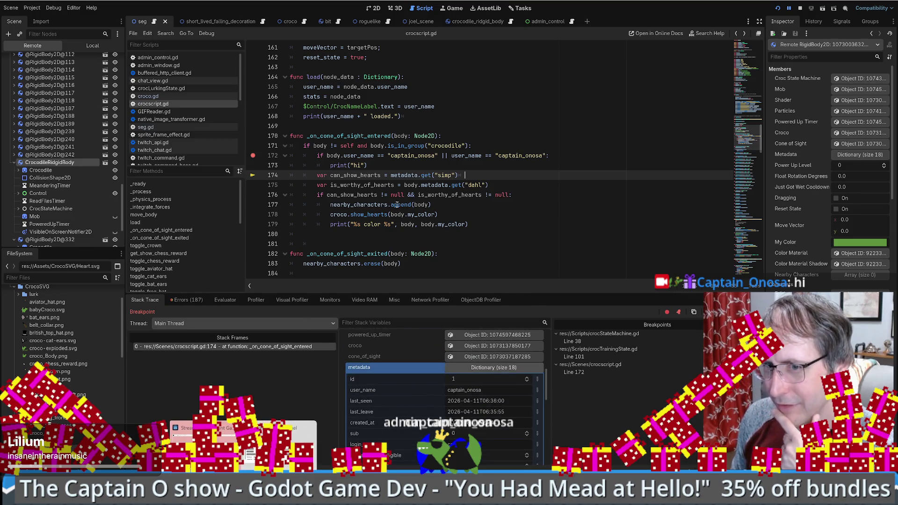
{"action": "left_click", "coordinate": [252, 155]}
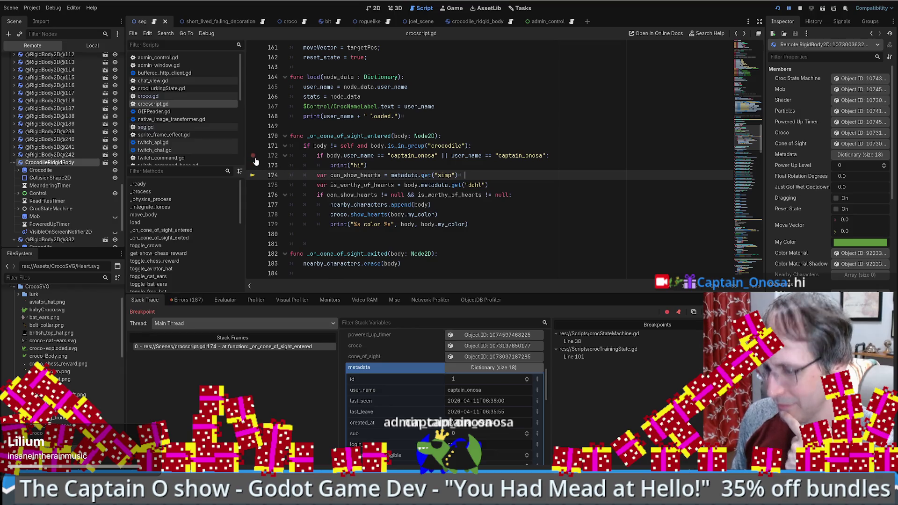
{"action": "key", "text": "F12"}
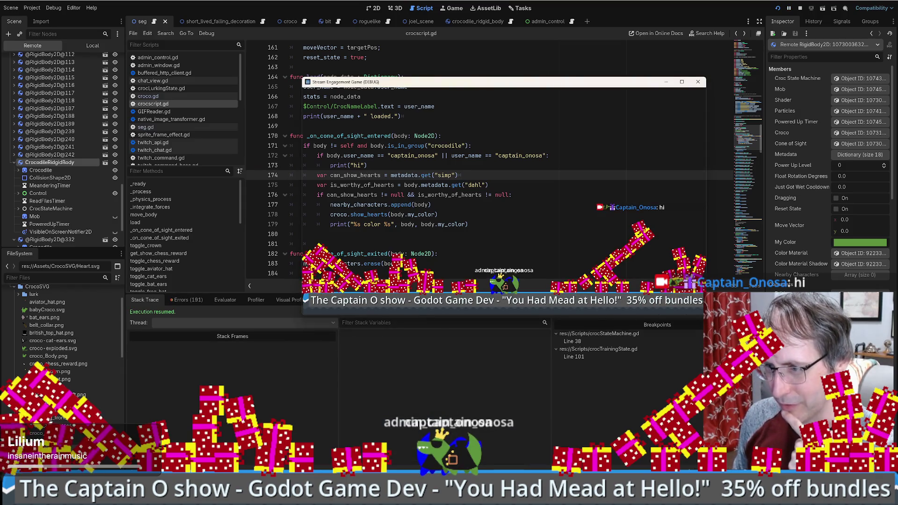
In DB Browser, refresh croco_metadata and filter its key column for simp.
{"action": "key", "text": "alt+Tab"}
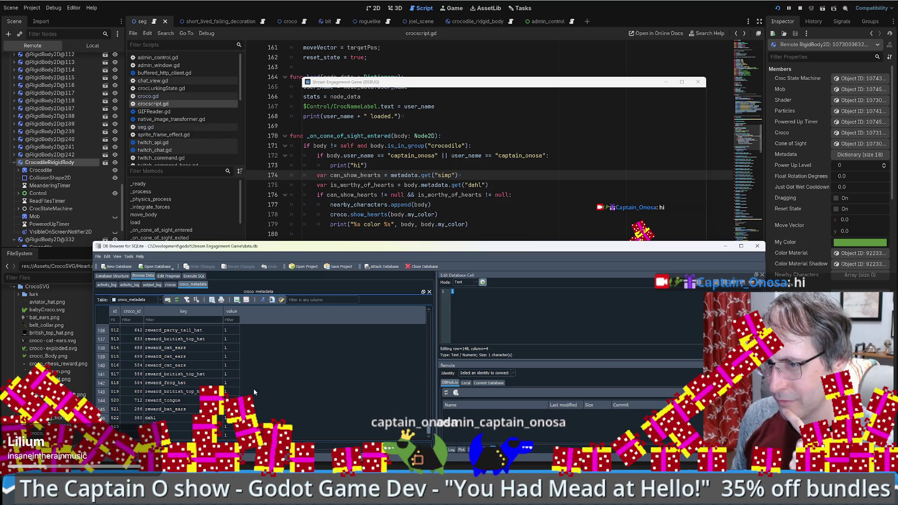
{"action": "right_click", "coordinate": [302, 364]}
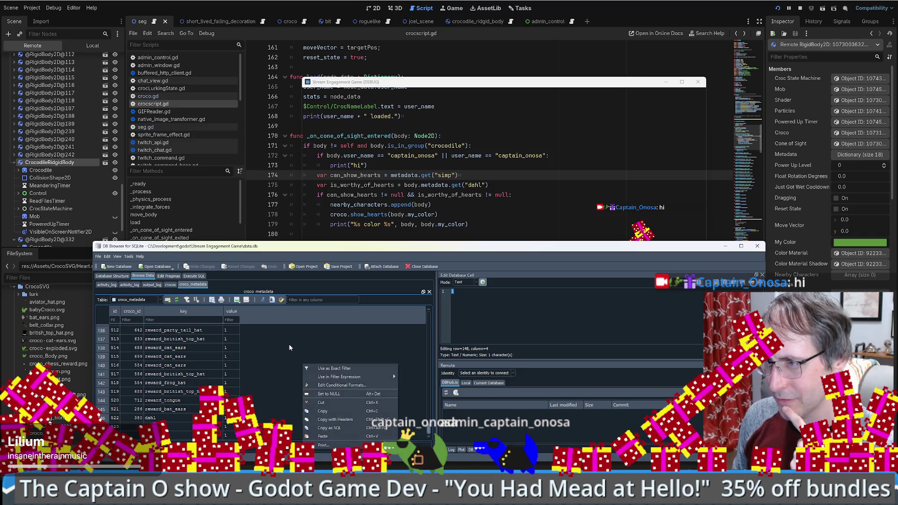
{"action": "left_click", "coordinate": [289, 348]}
{"action": "left_click", "coordinate": [176, 300]}
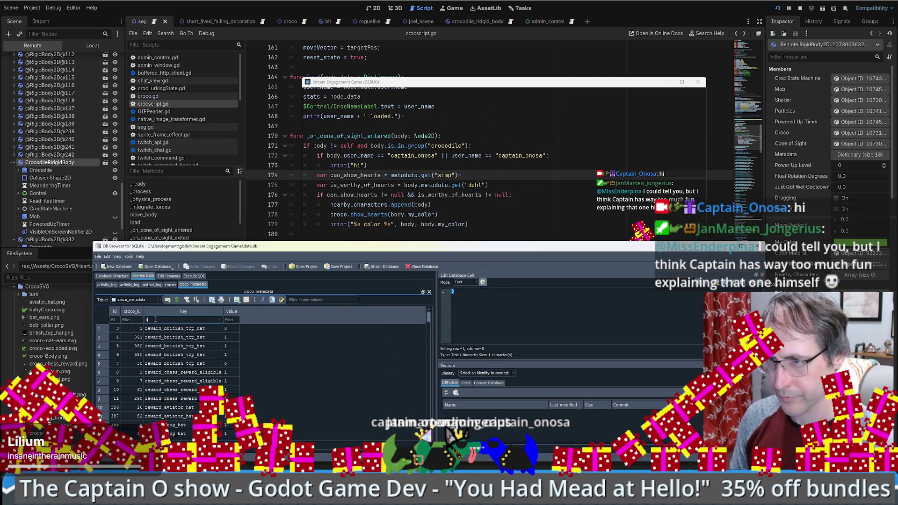
{"action": "type", "text": "imp"}
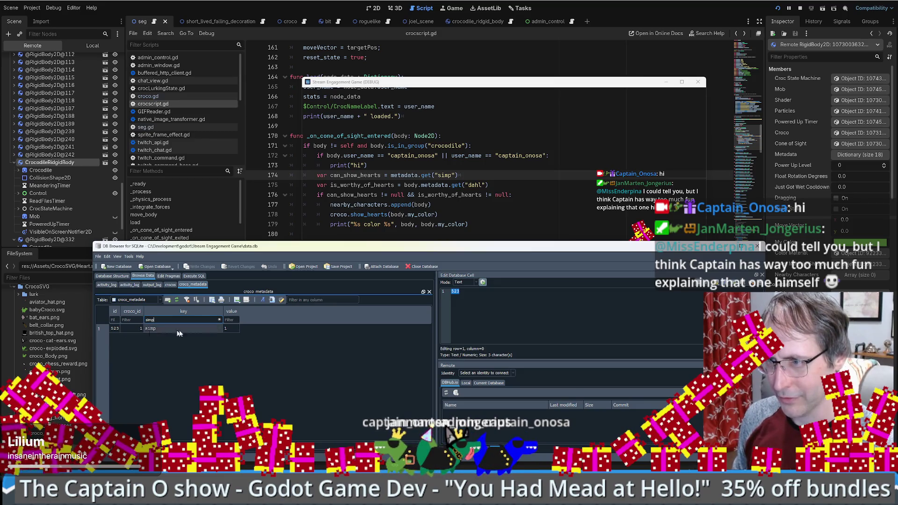
Filter the keys for dahl, clear the filter, and close data.db.
{"action": "double_click", "coordinate": [170, 320]}
{"action": "type", "text": "dahl"}
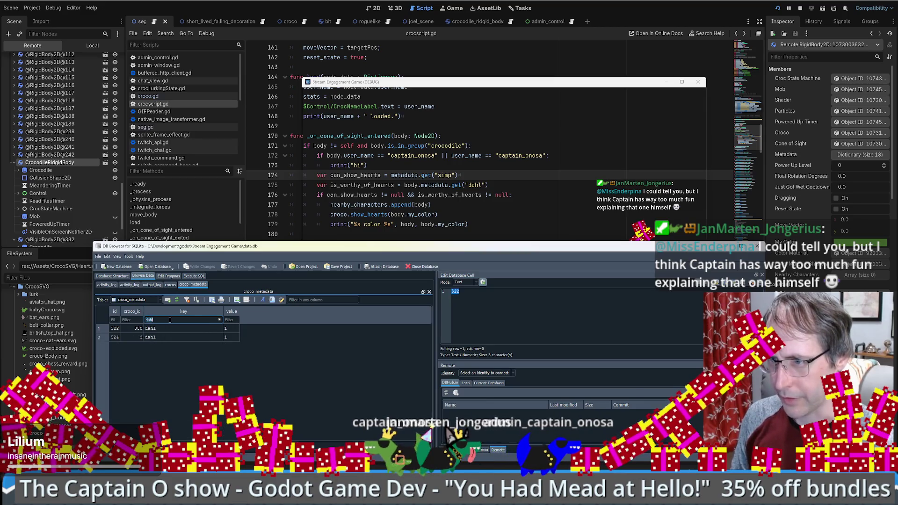
{"action": "key", "text": "BackSpace"}
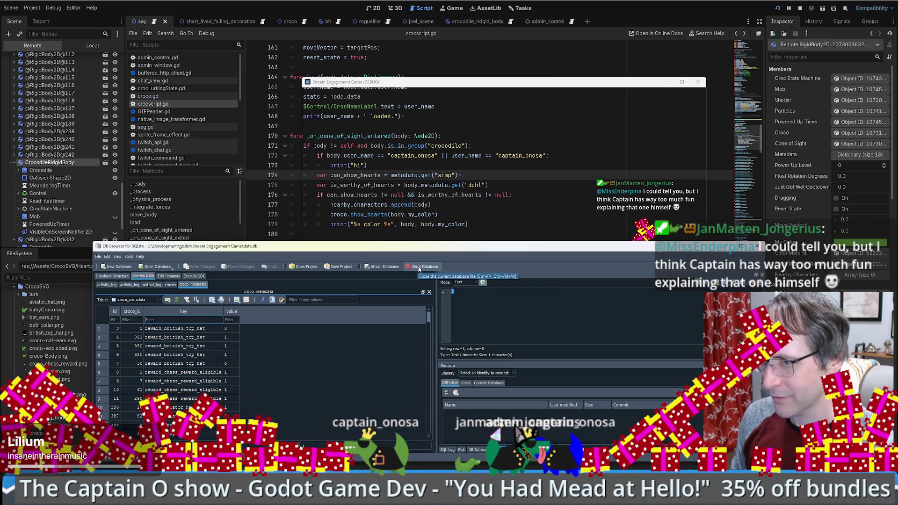
{"action": "left_click", "coordinate": [419, 268]}
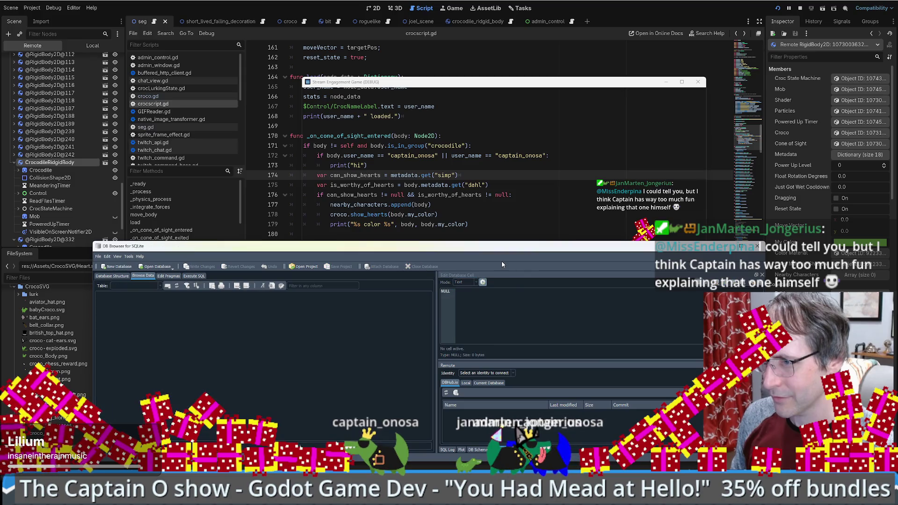
Close DB Browser, restart the overlay game, and close the Admin Control Panel.
{"action": "left_click", "coordinate": [757, 246]}
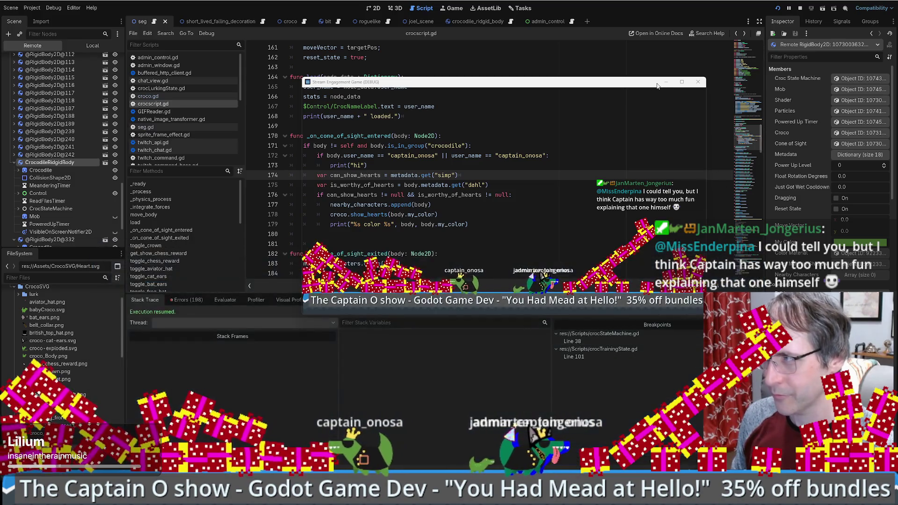
{"action": "left_click", "coordinate": [779, 9]}
{"action": "left_click", "coordinate": [778, 9]}
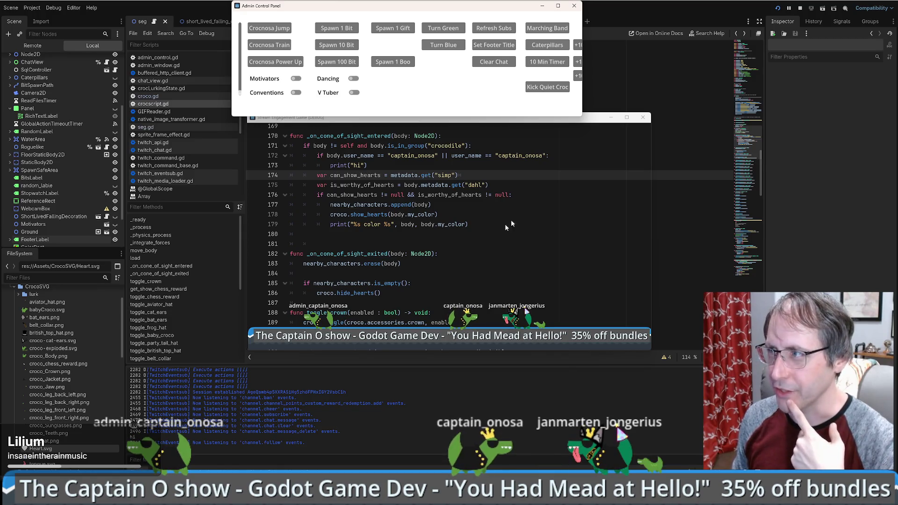
{"action": "left_click", "coordinate": [542, 6]}
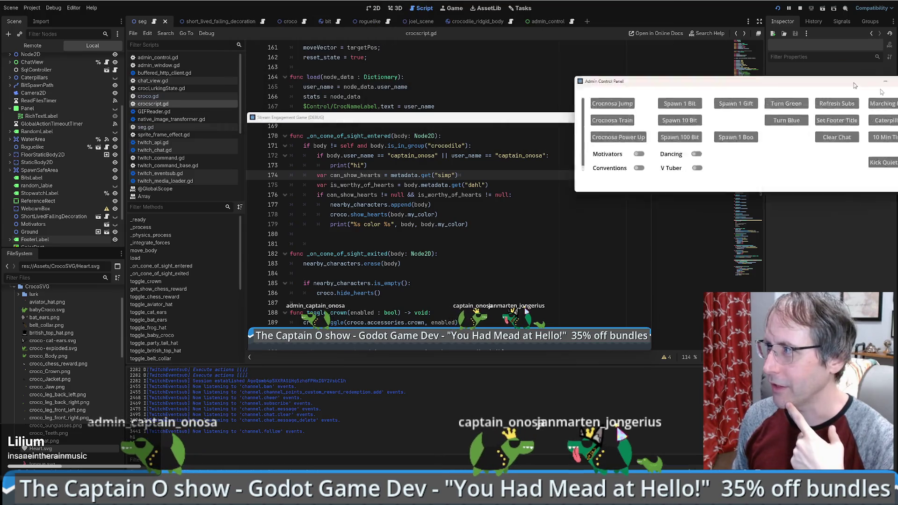
Drag a crocodile in the game window, then return to the script editor.
{"action": "mouse_move", "coordinate": [425, 121]}
{"action": "left_mouse_down"}
{"action": "mouse_move", "coordinate": [400, 86]}
{"action": "mouse_move", "coordinate": [392, 105]}
{"action": "left_mouse_up"}
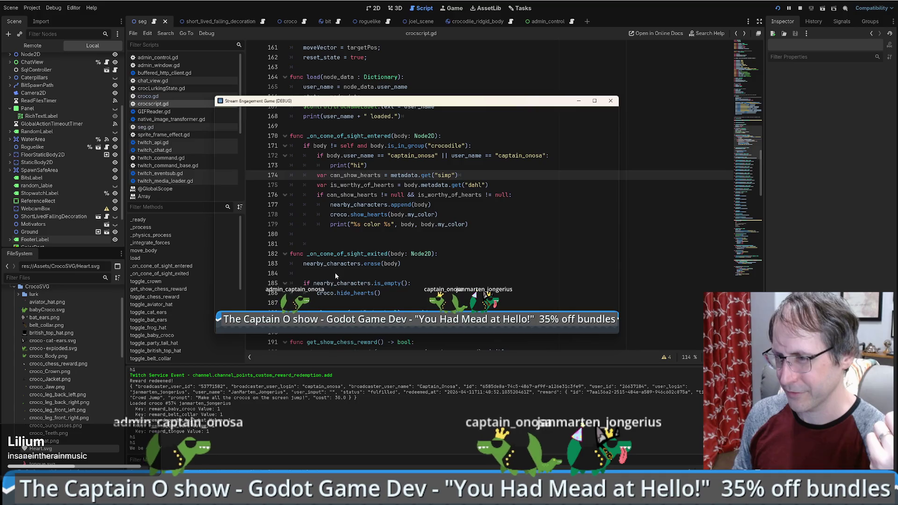
{"action": "mouse_move", "coordinate": [333, 271]}
{"action": "left_mouse_down"}
{"action": "mouse_move", "coordinate": [323, 274]}
{"action": "mouse_move", "coordinate": [415, 303]}
{"action": "left_mouse_up"}
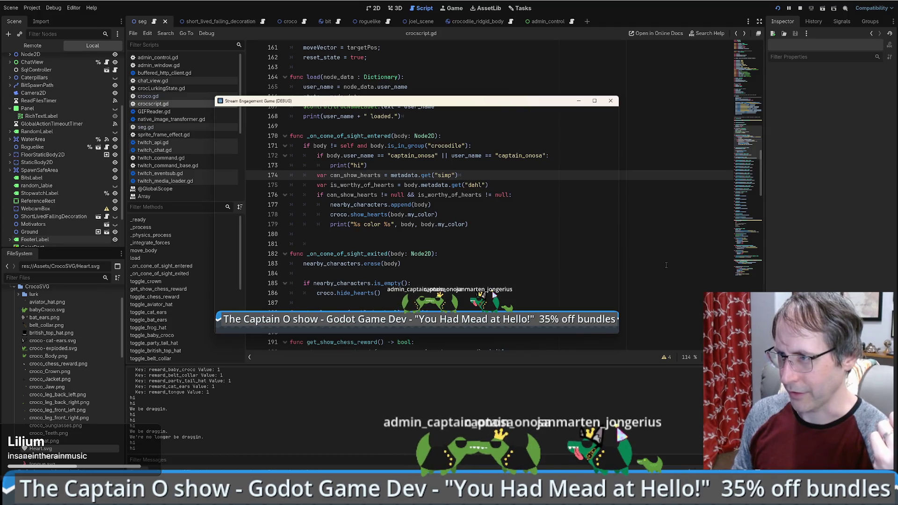
{"action": "left_click", "coordinate": [424, 263]}
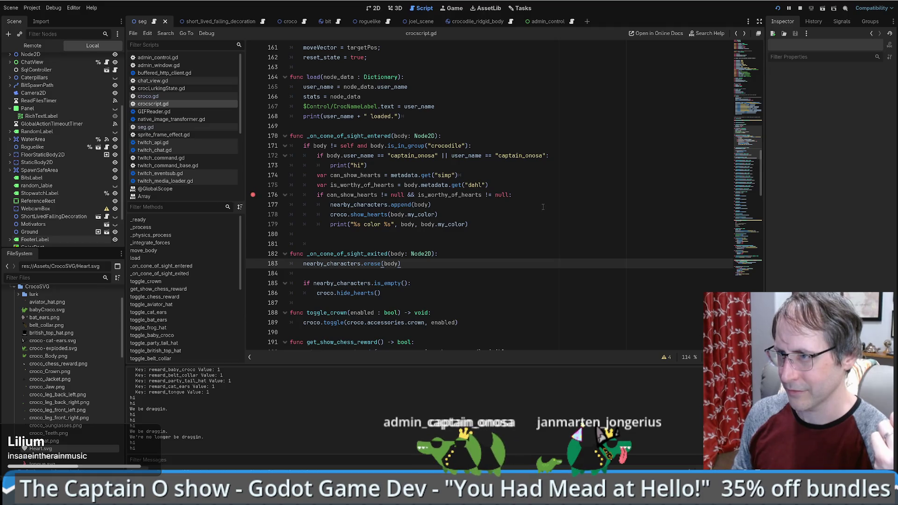
Break on line 173, relaunch with F5, and step to line 174.
{"action": "left_click", "coordinate": [252, 165]}
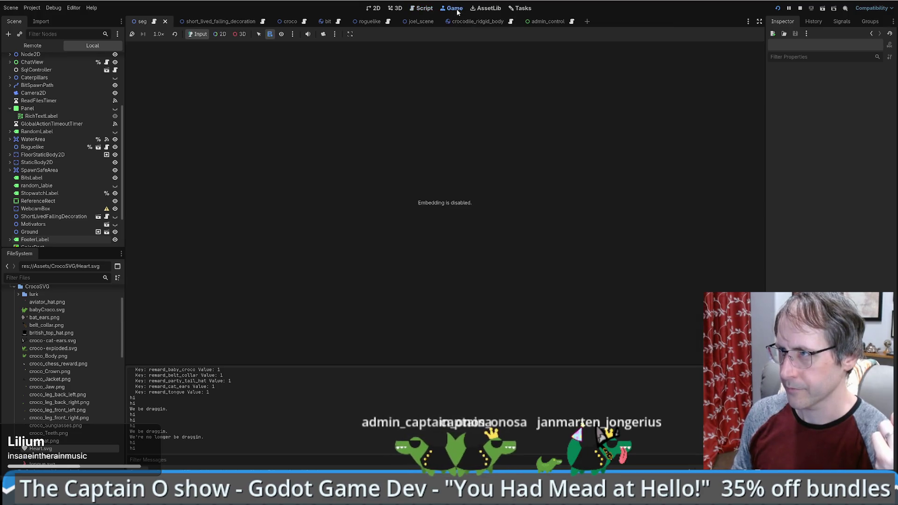
{"action": "key", "text": "F5"}
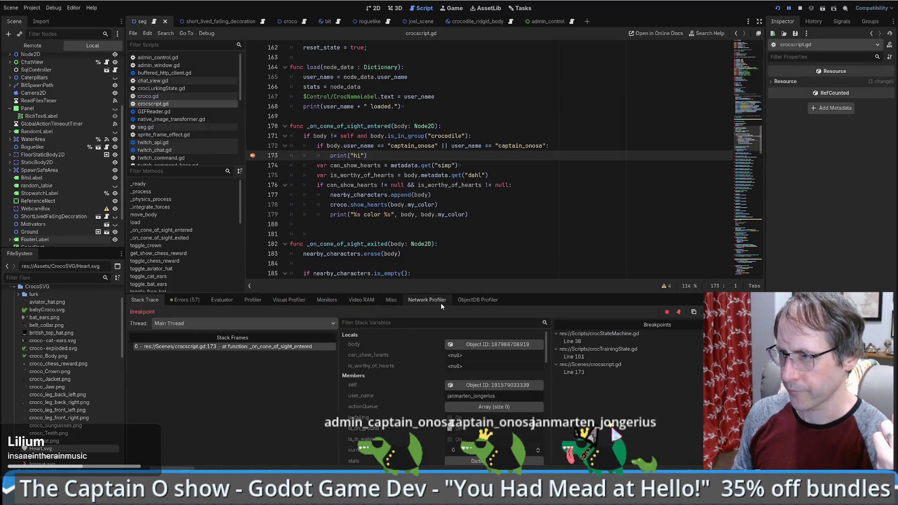
{"action": "left_click", "coordinate": [406, 154]}
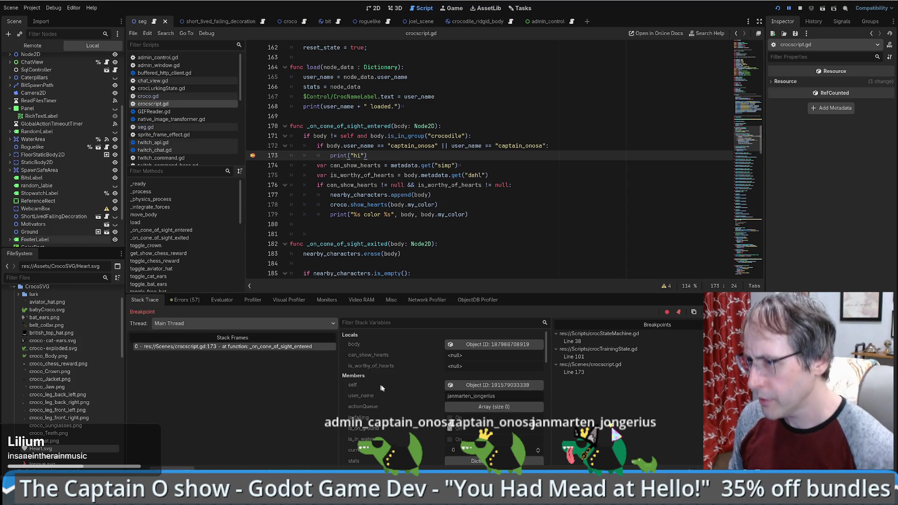
{"action": "left_click", "coordinate": [468, 385]}
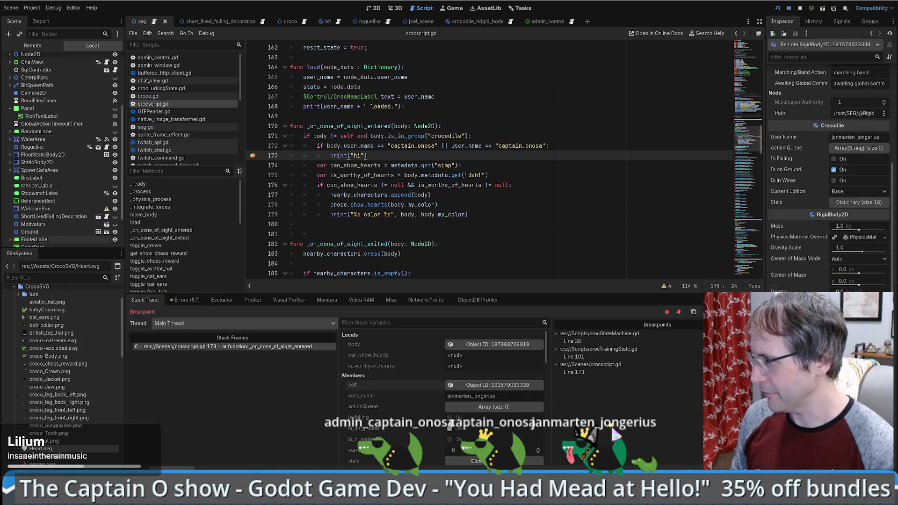
{"action": "scroll", "coordinate": [828, 177], "scroll_direction": "down", "scroll_amount": 5}
{"action": "left_click", "coordinate": [252, 156]}
{"action": "key", "text": "F10"}
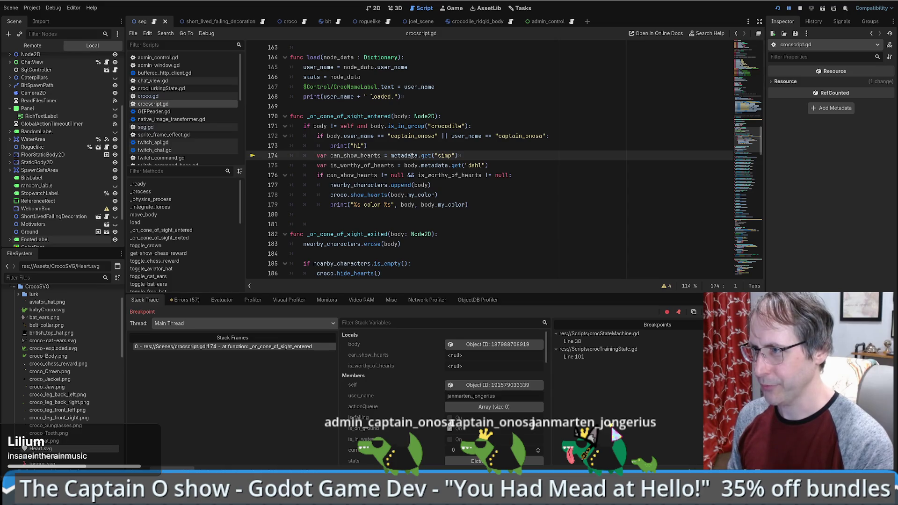
Expand the crocodile's metadata and nested reward fields, continue, and inspect self's properties.
{"action": "scroll", "coordinate": [403, 403], "scroll_direction": "down", "scroll_amount": 5}
{"action": "left_click", "coordinate": [494, 433]}
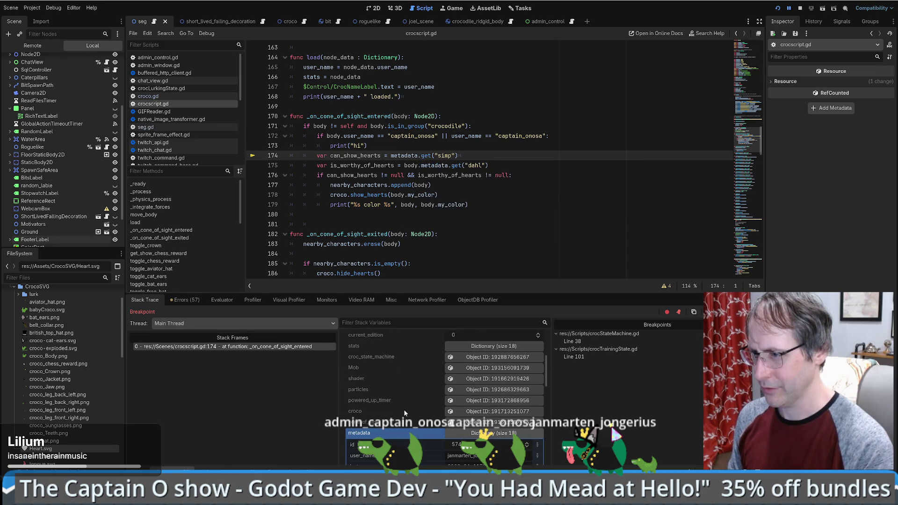
{"action": "scroll", "coordinate": [404, 412], "scroll_direction": "down", "scroll_amount": 5}
{"action": "scroll", "coordinate": [401, 405], "scroll_direction": "down", "scroll_amount": 4}
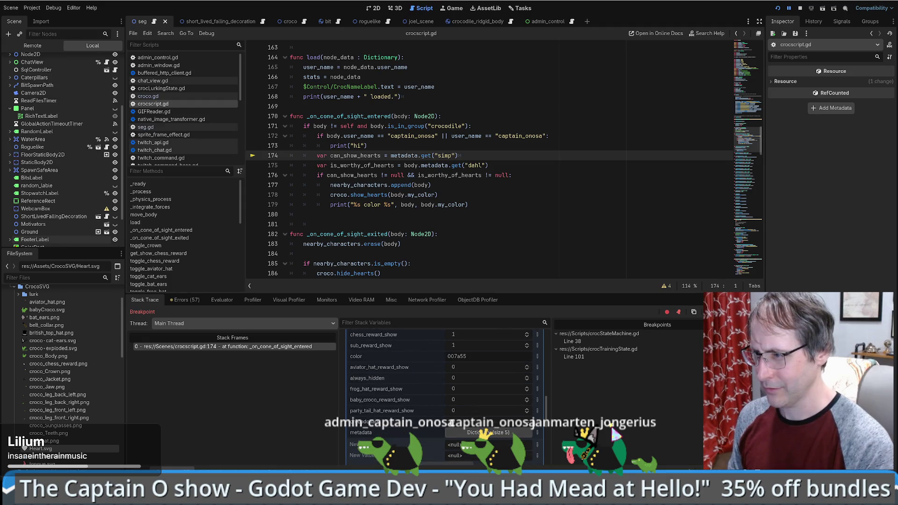
{"action": "left_click", "coordinate": [489, 433]}
{"action": "scroll", "coordinate": [488, 433], "scroll_direction": "down", "scroll_amount": 1}
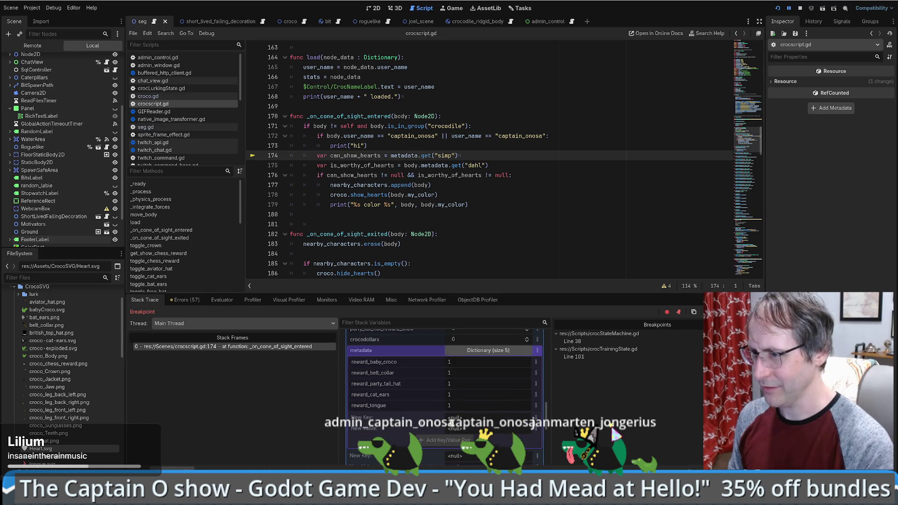
{"action": "key", "text": "F12"}
{"action": "key", "text": "F12"}
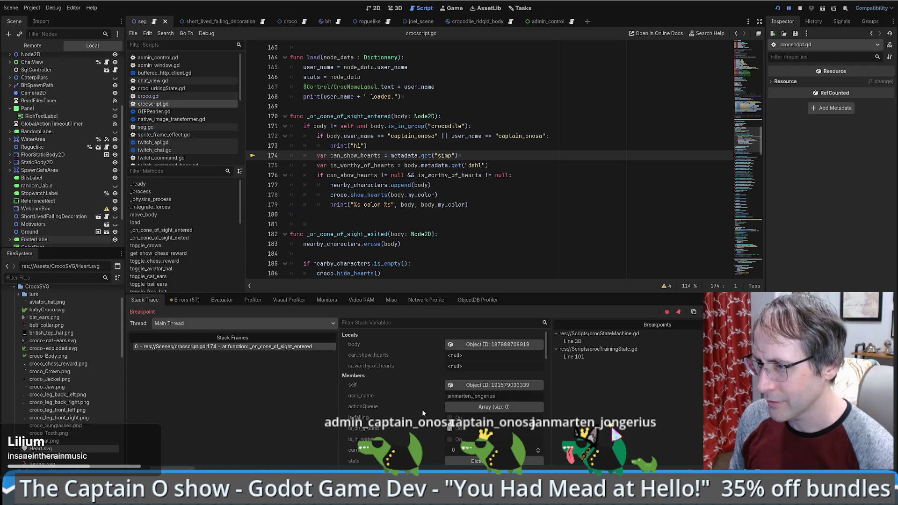
{"action": "mouse_move", "coordinate": [361, 137]}
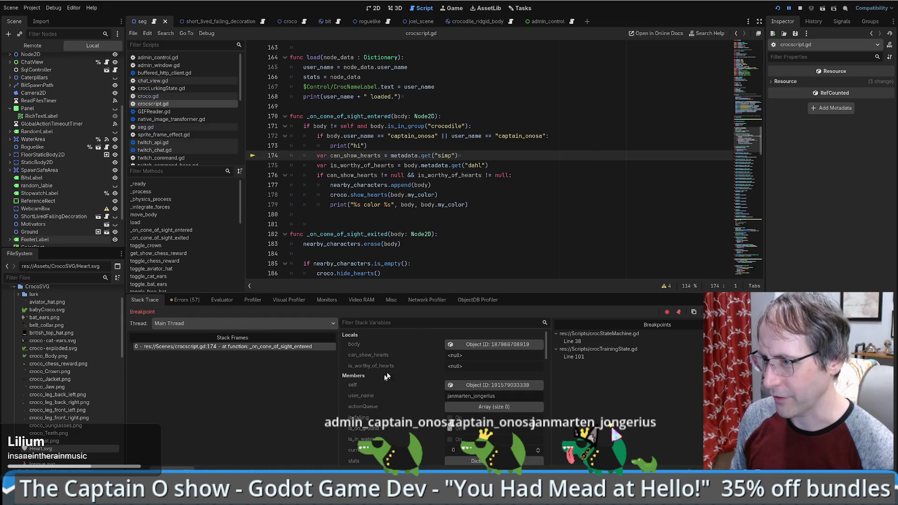
{"action": "left_click", "coordinate": [513, 385]}
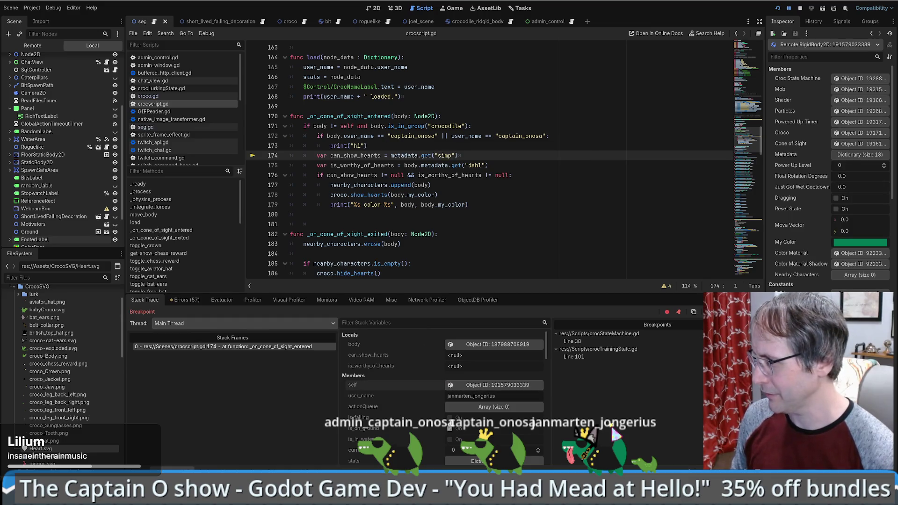
Expand the crocodile's 18-entry Metadata in the Inspector, then load the body crocodile from Locals.
{"action": "scroll", "coordinate": [828, 178], "scroll_direction": "down", "scroll_amount": 3}
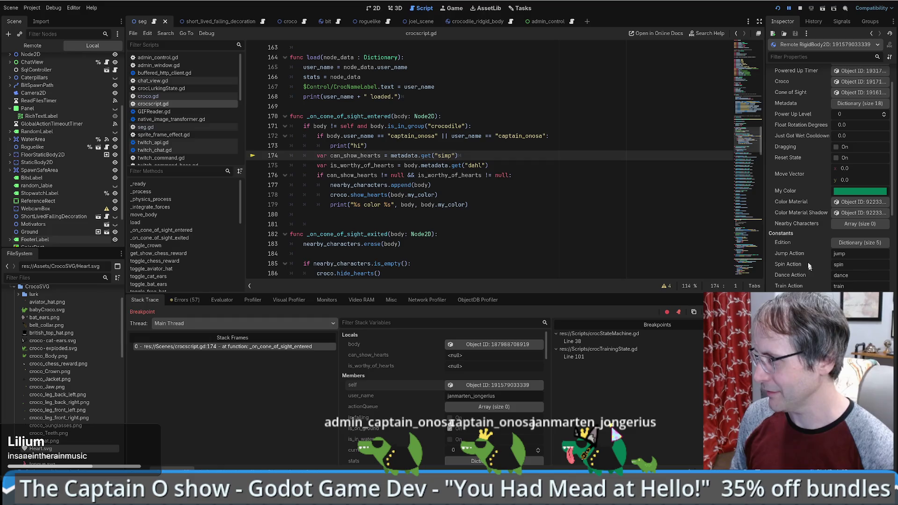
{"action": "scroll", "coordinate": [809, 249], "scroll_direction": "up", "scroll_amount": 3}
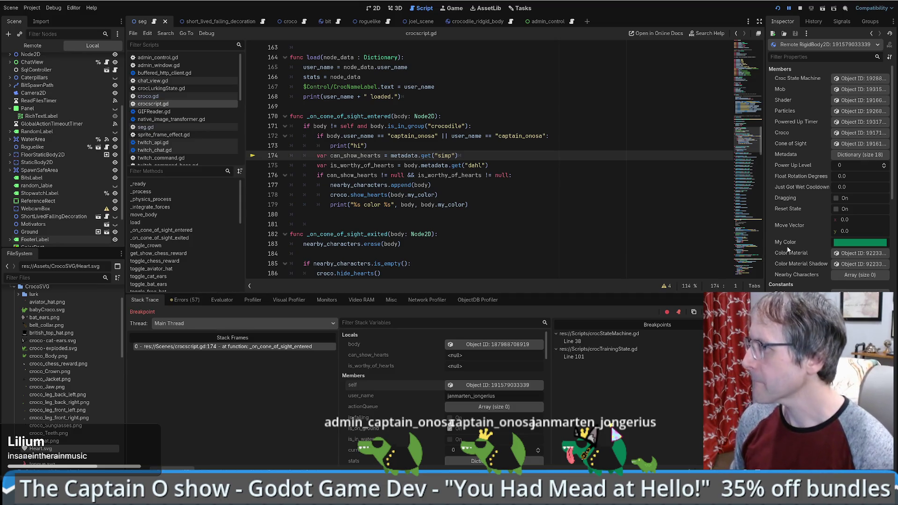
{"action": "left_click", "coordinate": [866, 156]}
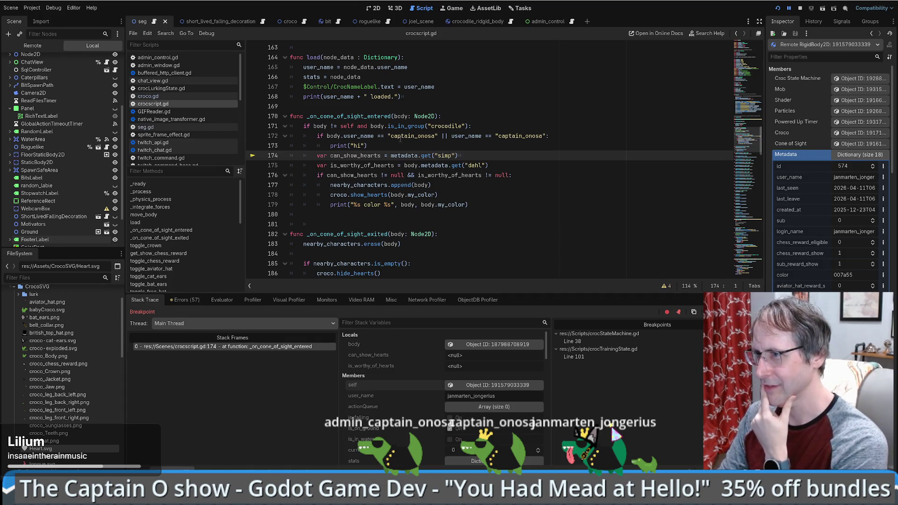
{"action": "mouse_move", "coordinate": [349, 135]}
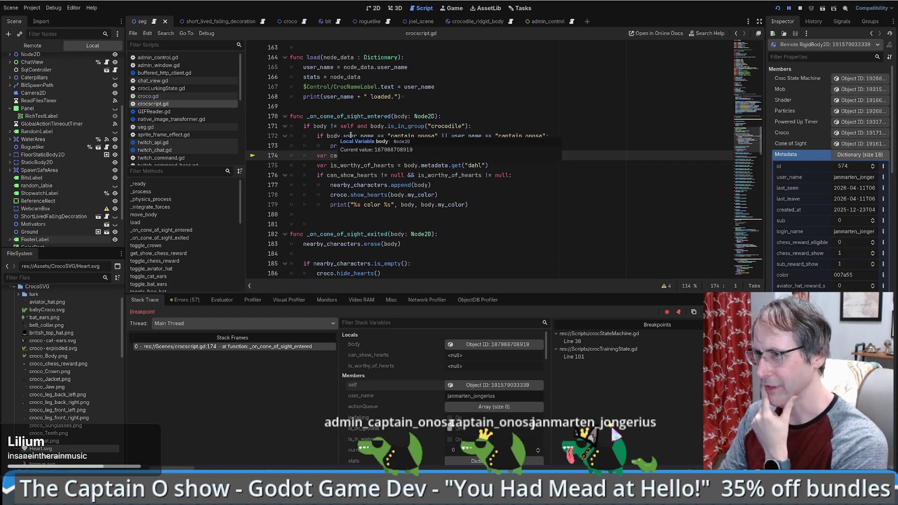
{"action": "left_click", "coordinate": [470, 345]}
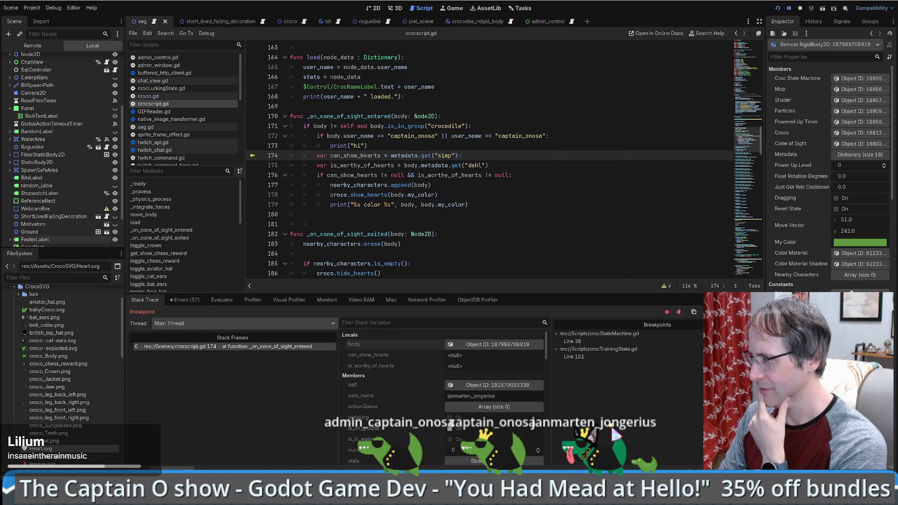
Expand the other crocodile's metadata, check the metadata lookup on line 174, and resume the game.
{"action": "left_click", "coordinate": [863, 155]}
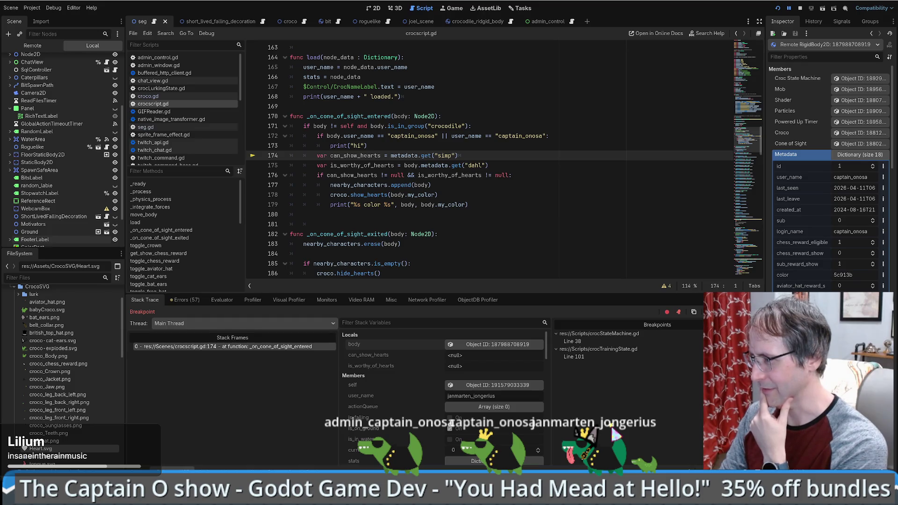
{"action": "scroll", "coordinate": [830, 178], "scroll_direction": "down", "scroll_amount": 5}
{"action": "scroll", "coordinate": [831, 178], "scroll_direction": "up", "scroll_amount": 2}
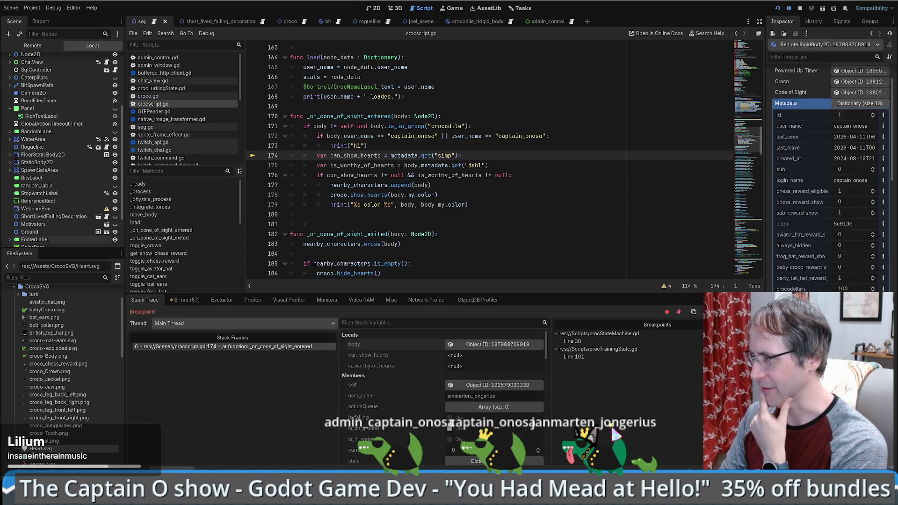
{"action": "double_click", "coordinate": [410, 159]}
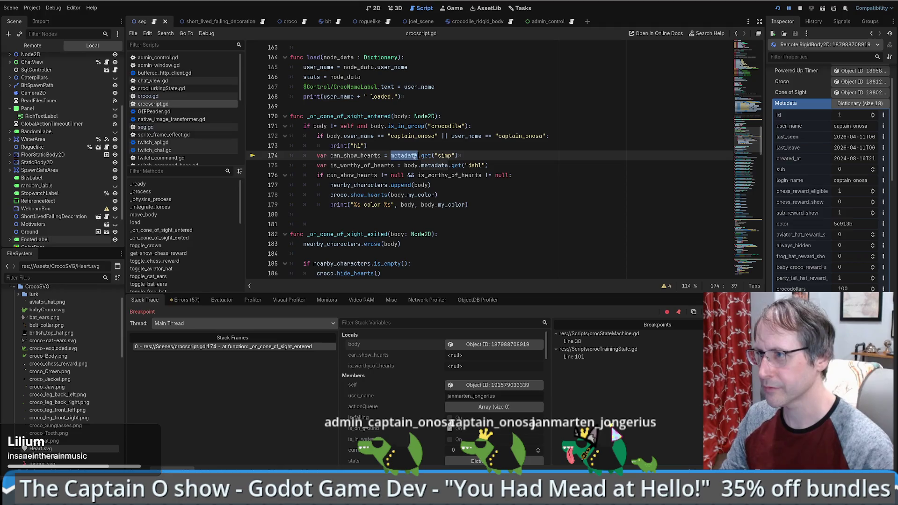
{"action": "key", "text": "Right"}
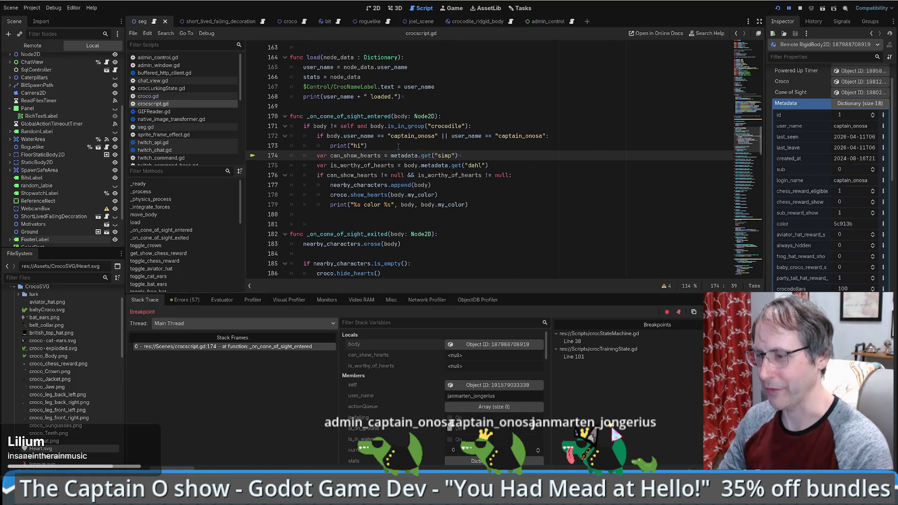
{"action": "key", "text": "F12"}
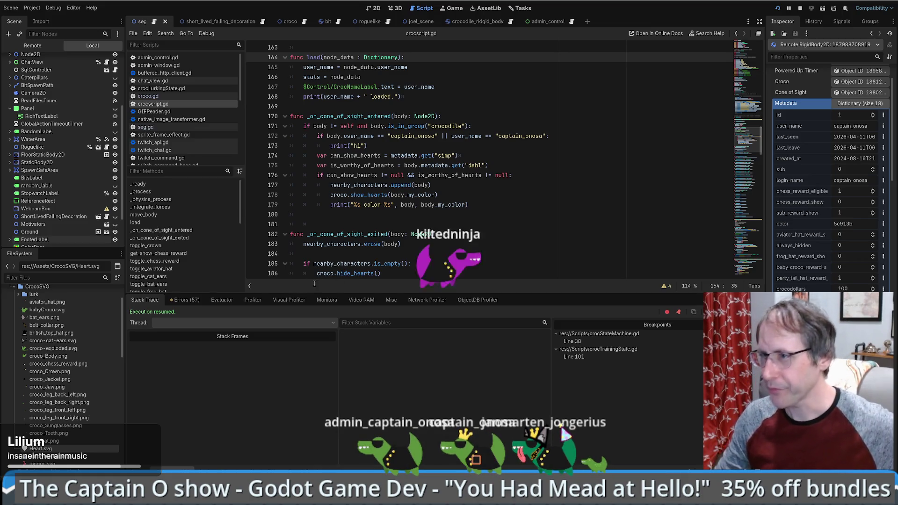
Review crocscript.gd from the is_falling declaration down to the transitioned signal.
{"action": "left_click", "coordinate": [512, 225]}
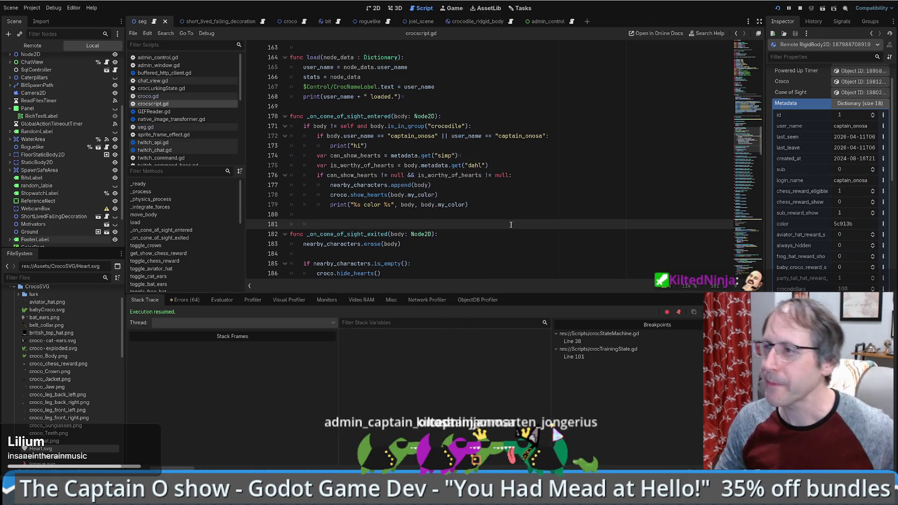
{"action": "scroll", "coordinate": [490, 222], "scroll_direction": "up", "scroll_amount": 1}
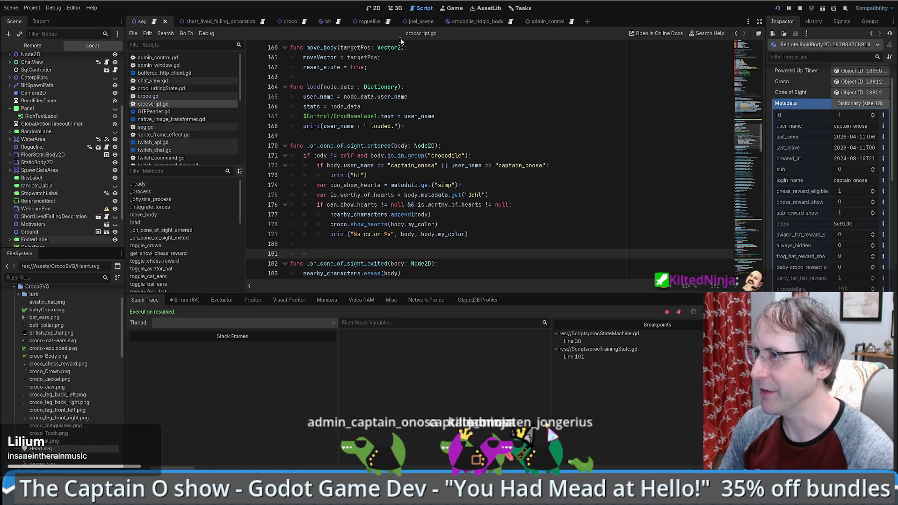
{"action": "left_click_drag", "start_coordinate": [747, 143], "coordinate": [756, 52]}
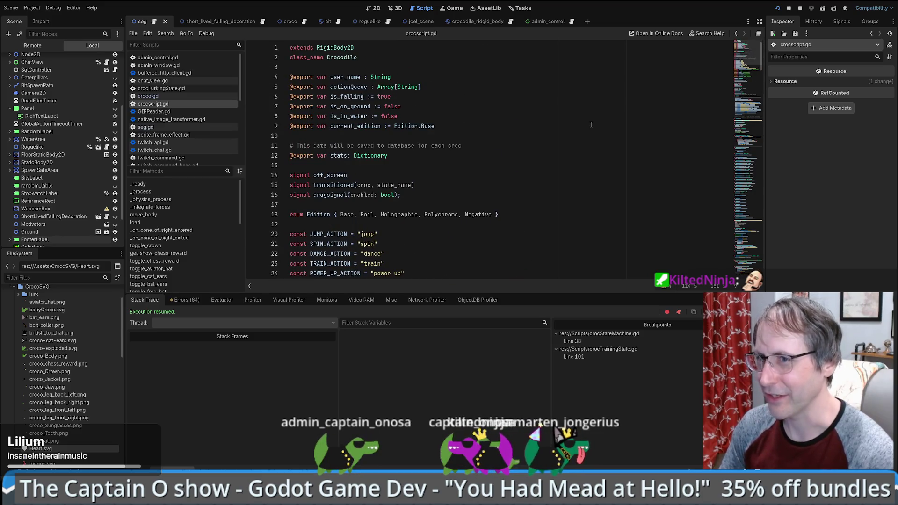
{"action": "left_click", "coordinate": [486, 94]}
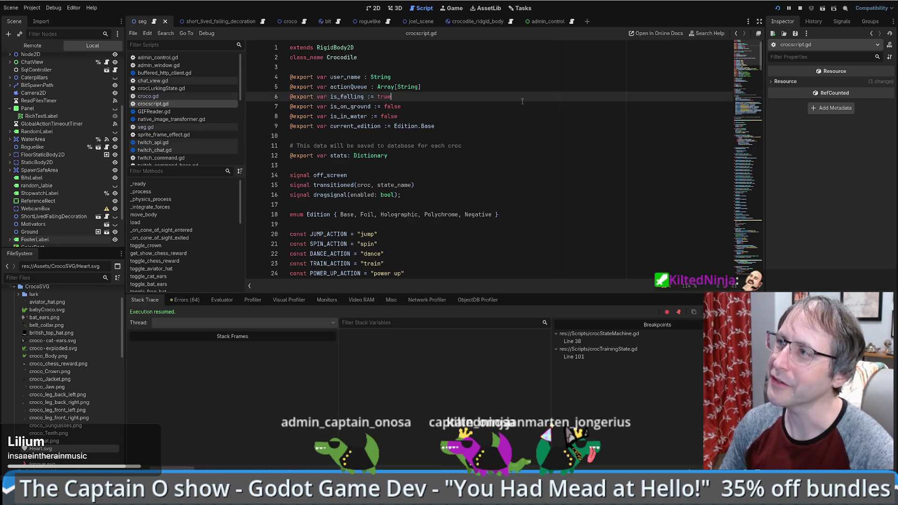
{"action": "left_click", "coordinate": [517, 185]}
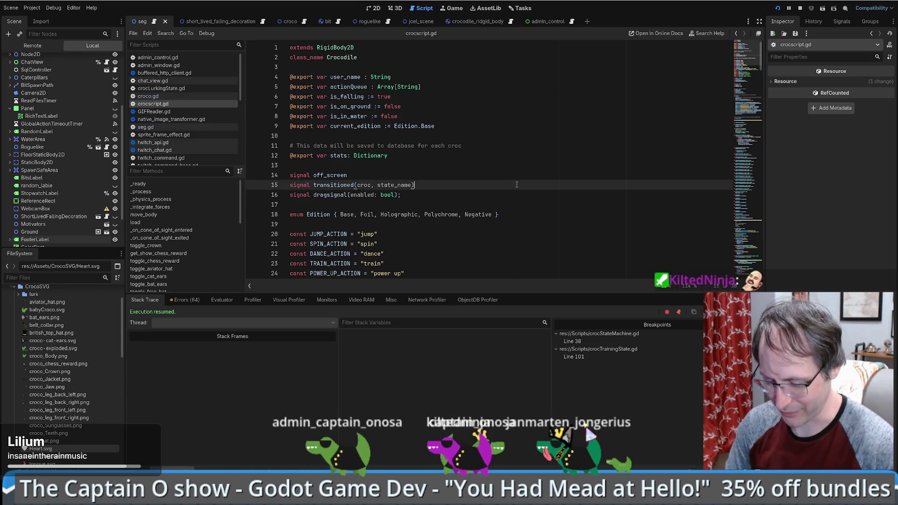
{"action": "key", "text": "ctrl+shift+f"}
Search the project for "metadata" and look at the category_popup_menu.gd matches, including line 44.
{"action": "type", "text": "metadata"}
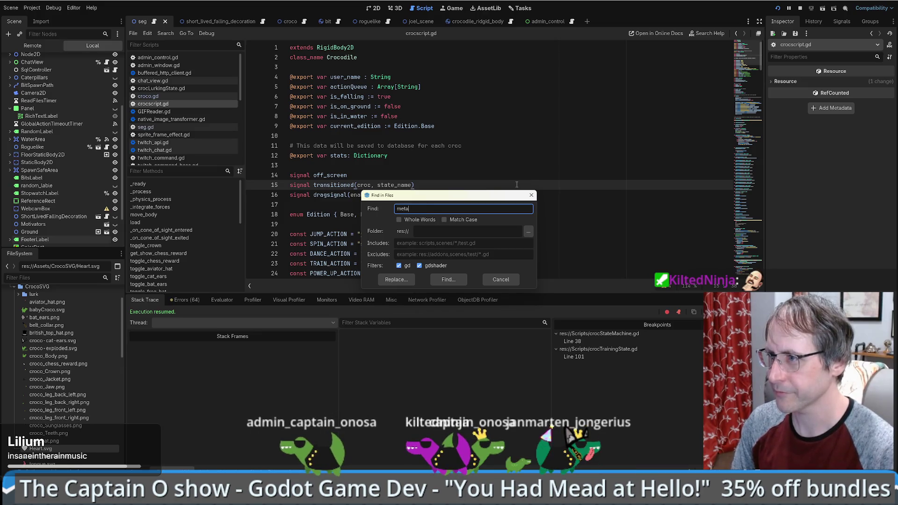
{"action": "key", "text": "Return"}
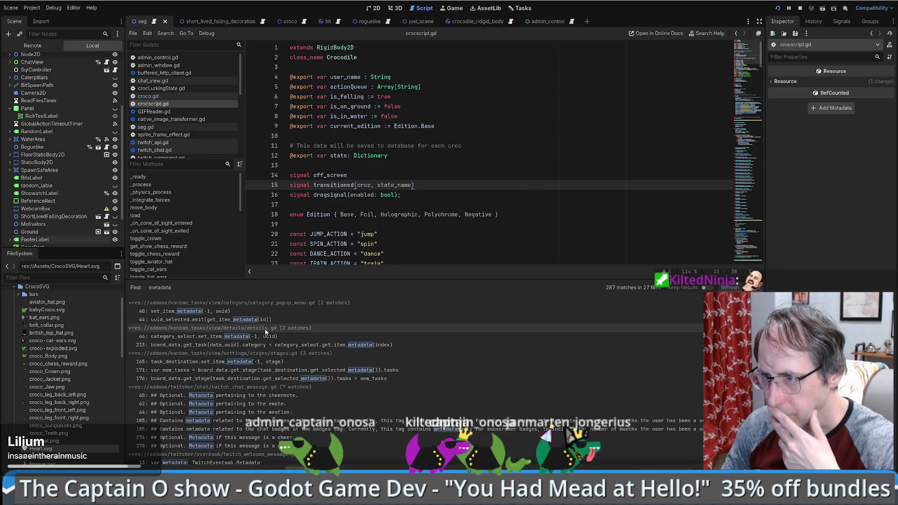
{"action": "left_click", "coordinate": [251, 310]}
{"action": "scroll", "coordinate": [590, 206], "scroll_direction": "up", "scroll_amount": 6}
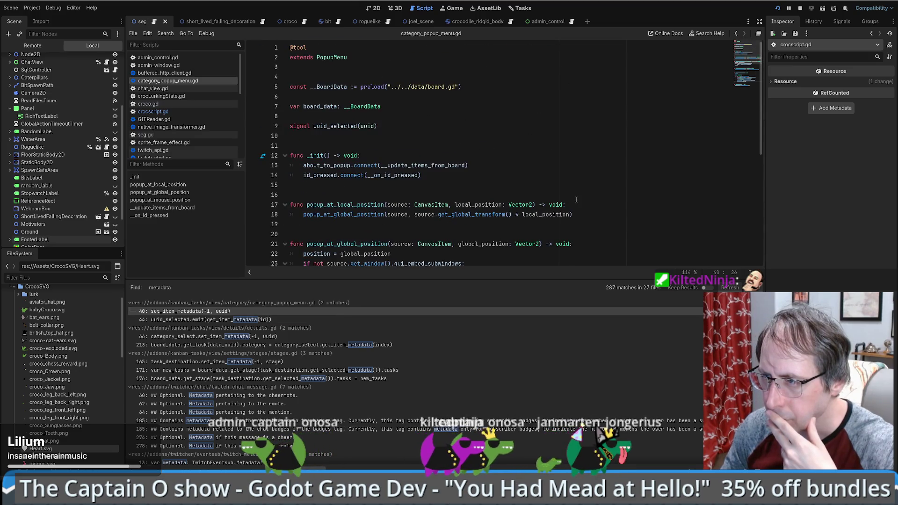
{"action": "scroll", "coordinate": [572, 202], "scroll_direction": "down", "scroll_amount": 3}
{"action": "scroll", "coordinate": [571, 201], "scroll_direction": "down", "scroll_amount": 4}
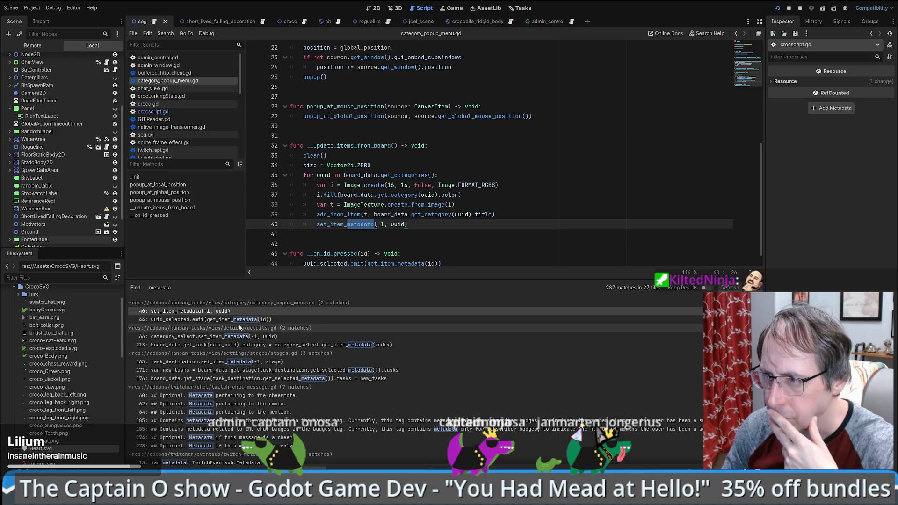
{"action": "left_click", "coordinate": [219, 320]}
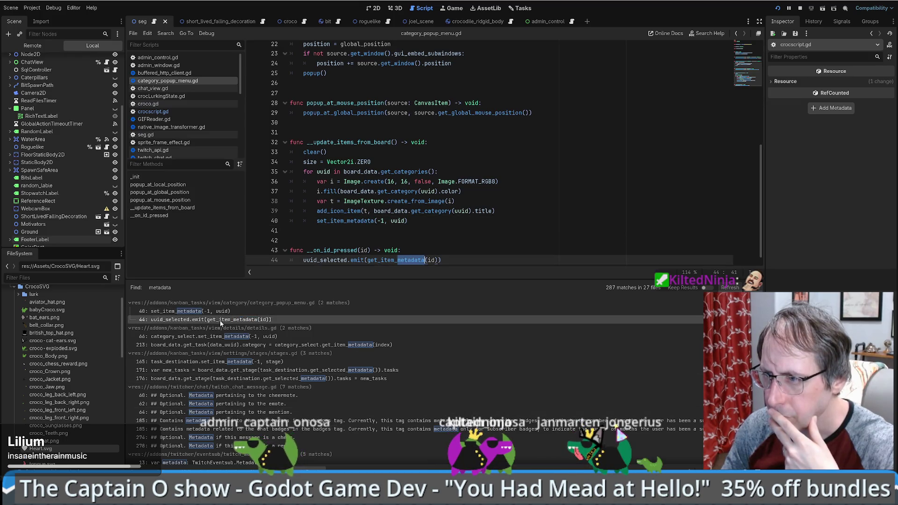
Collapse the irrelevant result groups, from category_popup_menu.gd through the Twitch and reward scripts.
{"action": "left_click", "coordinate": [130, 303]}
{"action": "left_click", "coordinate": [130, 311]}
{"action": "left_click", "coordinate": [130, 320]}
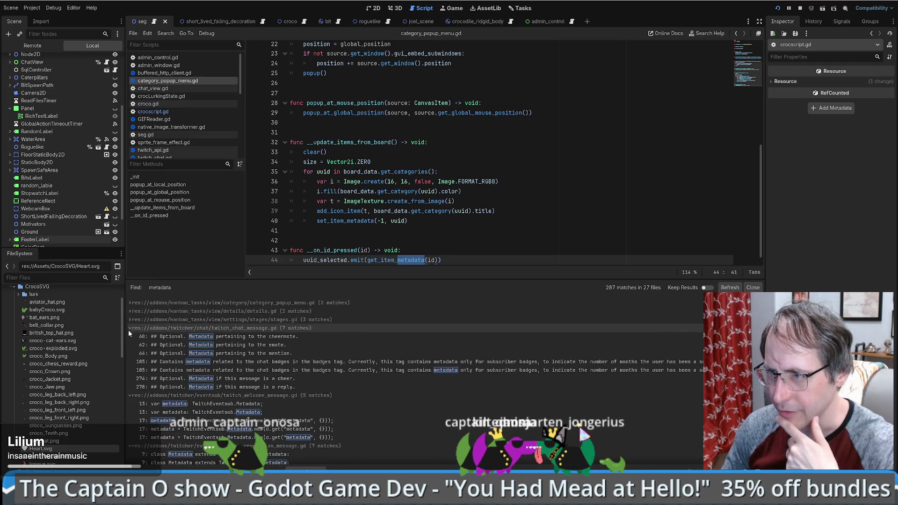
{"action": "left_click", "coordinate": [128, 328]}
{"action": "left_click", "coordinate": [129, 336]}
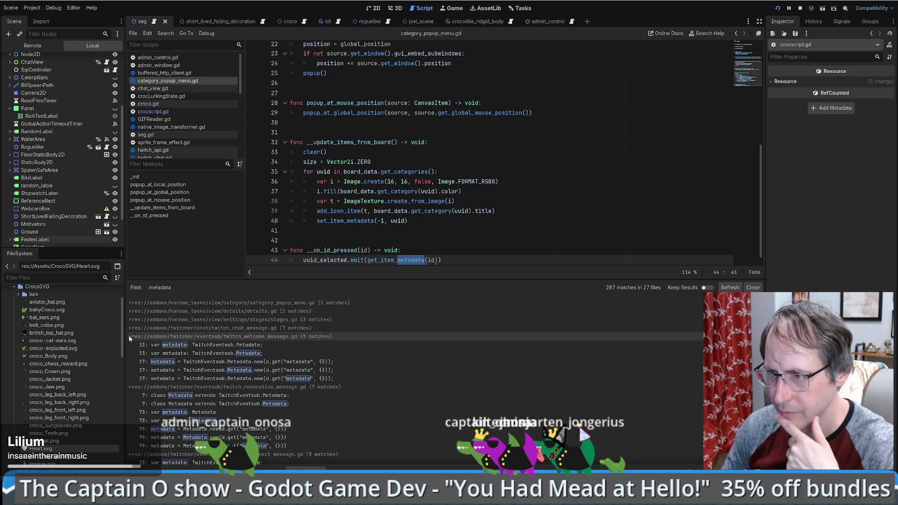
{"action": "left_click", "coordinate": [129, 345]}
{"action": "left_click", "coordinate": [127, 353]}
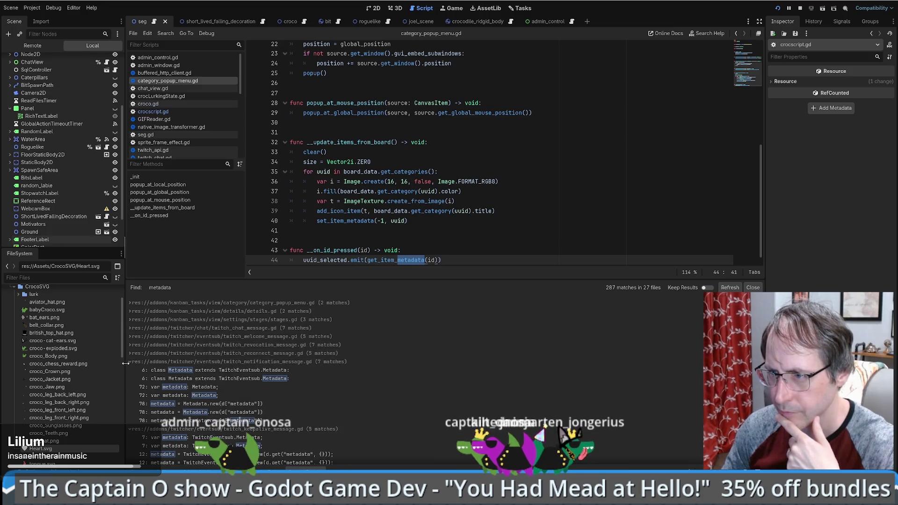
{"action": "left_click", "coordinate": [127, 362]}
{"action": "left_click", "coordinate": [129, 370]}
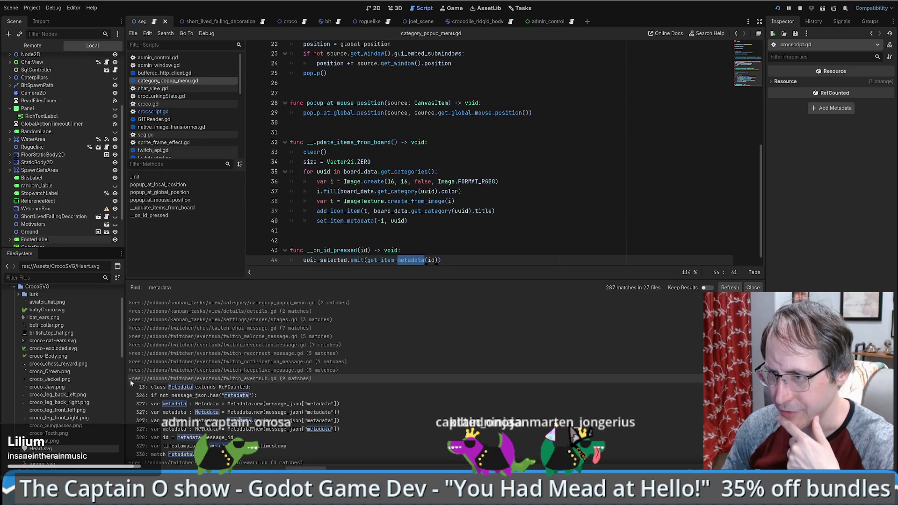
{"action": "left_click", "coordinate": [128, 378]}
{"action": "left_click", "coordinate": [129, 387]}
{"action": "left_click", "coordinate": [129, 396]}
{"action": "left_click", "coordinate": [130, 404]}
Open the seg.gd line 491 metadata match.
{"action": "scroll", "coordinate": [130, 412], "scroll_direction": "down", "scroll_amount": 10}
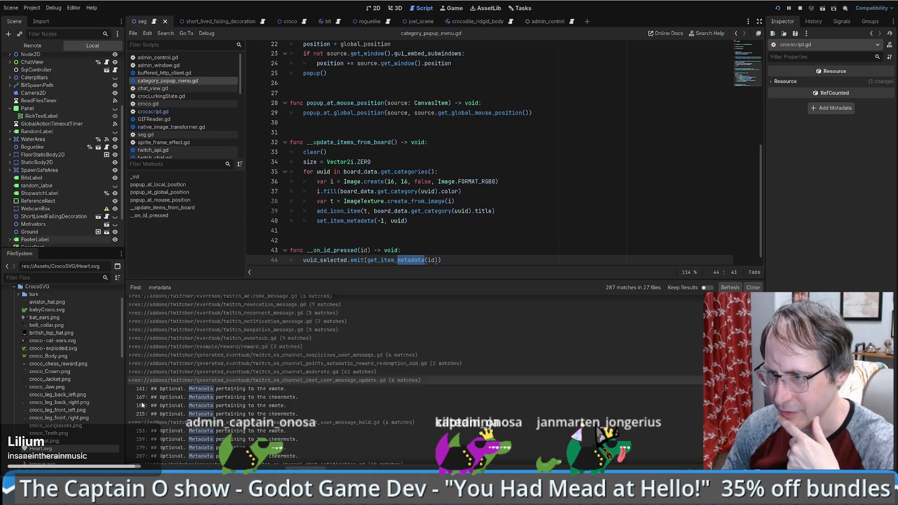
{"action": "scroll", "coordinate": [187, 380], "scroll_direction": "down", "scroll_amount": 15}
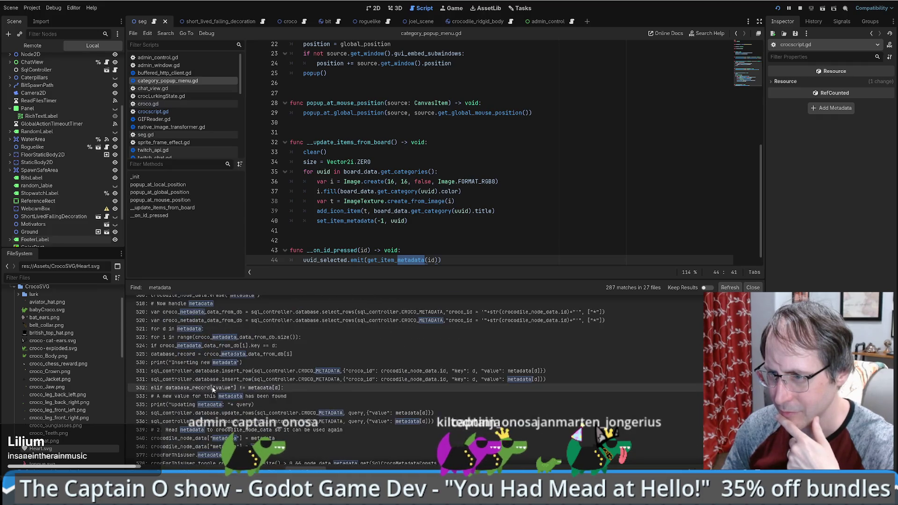
{"action": "scroll", "coordinate": [218, 380], "scroll_direction": "up", "scroll_amount": 3}
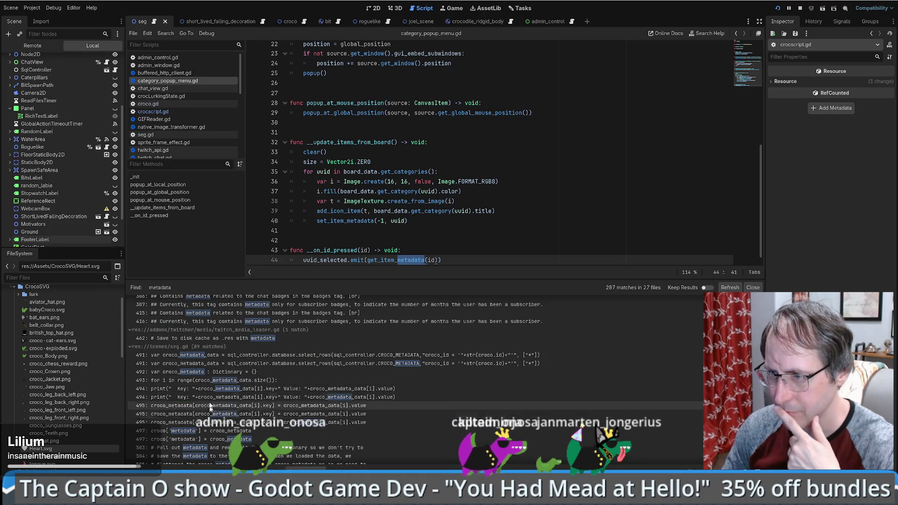
{"action": "left_click", "coordinate": [204, 357]}
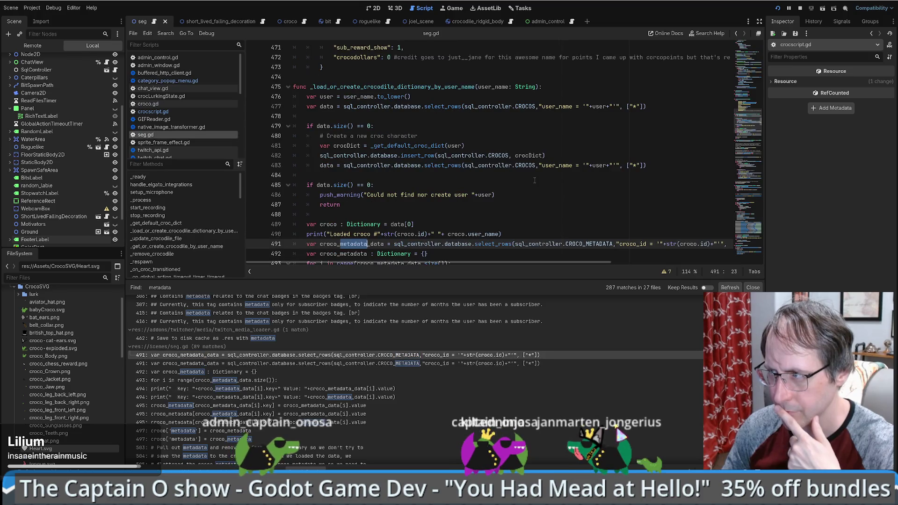
Browse seg.gd's metadata code, highlighting every use of croco_metadata.
{"action": "mouse_move", "coordinate": [539, 264]}
{"action": "left_mouse_down"}
{"action": "mouse_move", "coordinate": [579, 263]}
{"action": "mouse_move", "coordinate": [519, 262]}
{"action": "left_mouse_up"}
{"action": "scroll", "coordinate": [500, 216], "scroll_direction": "down", "scroll_amount": 2}
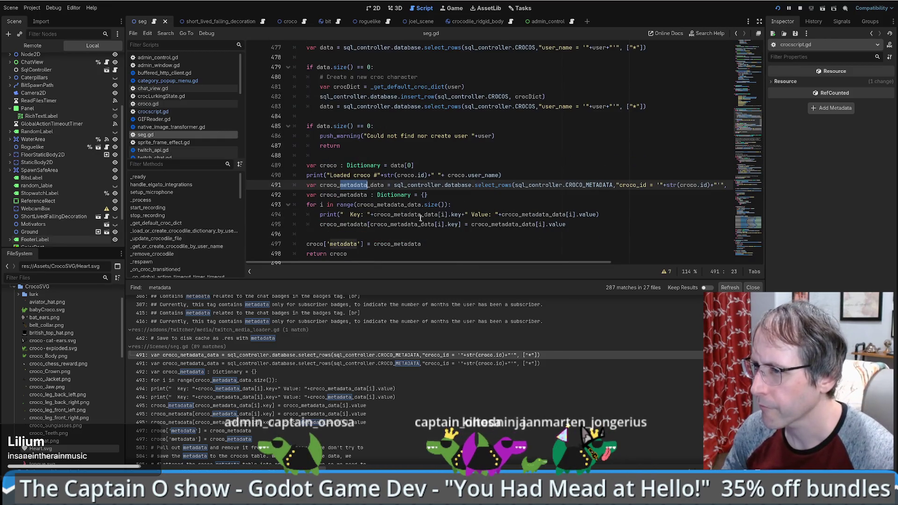
{"action": "scroll", "coordinate": [422, 219], "scroll_direction": "down", "scroll_amount": 2}
{"action": "double_click", "coordinate": [351, 166]}
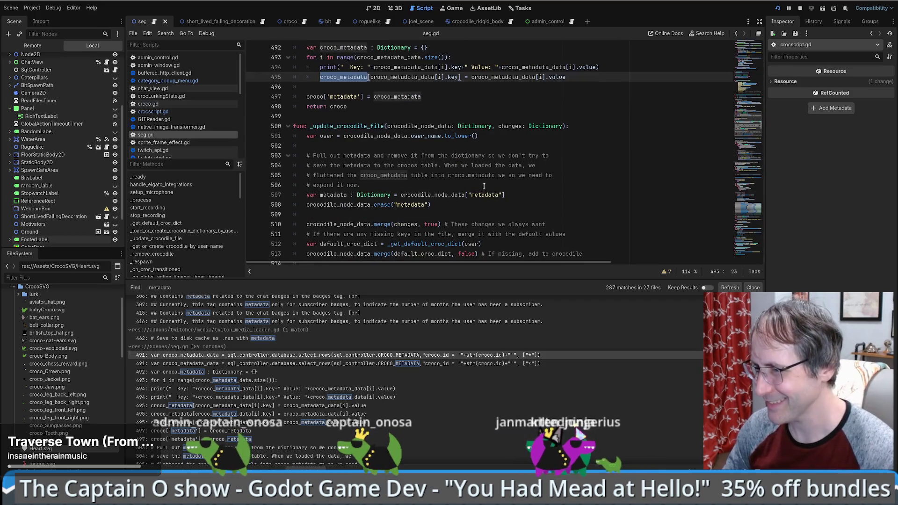
{"action": "scroll", "coordinate": [479, 180], "scroll_direction": "down", "scroll_amount": 7}
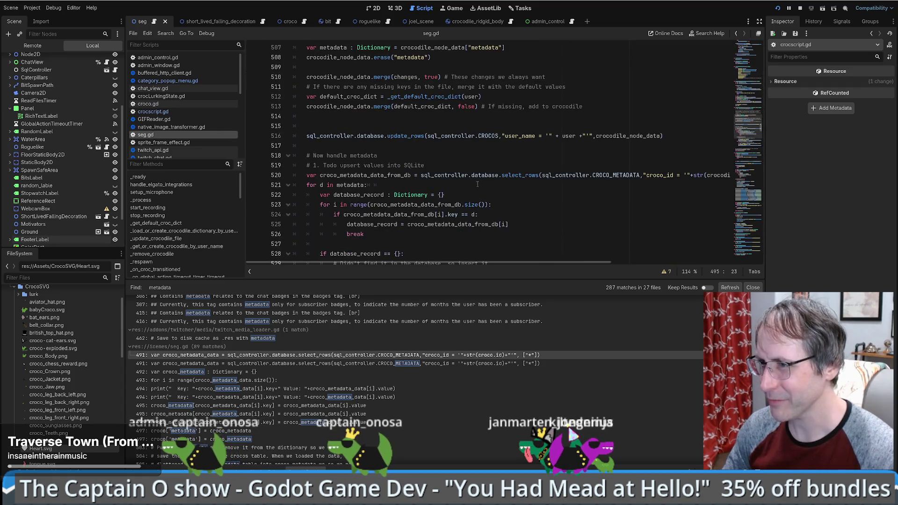
{"action": "scroll", "coordinate": [475, 185], "scroll_direction": "down", "scroll_amount": 3}
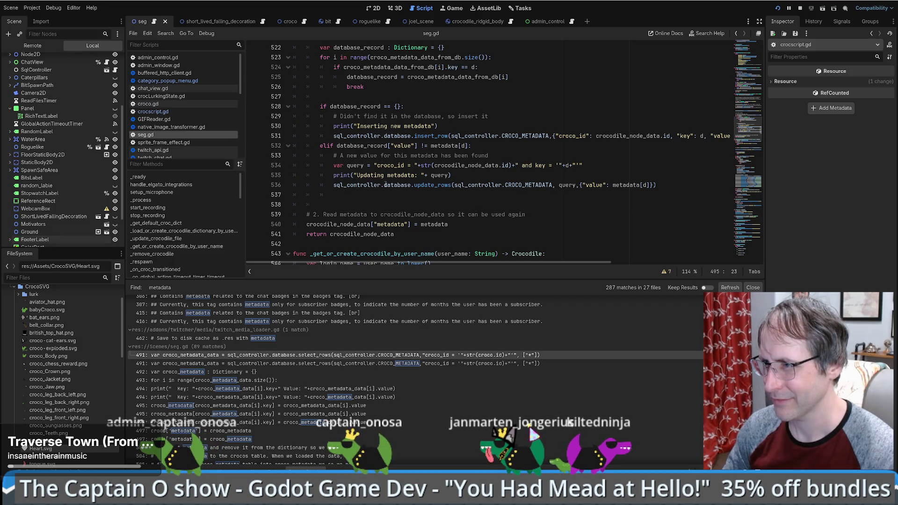
Undo the unfinished metadata assignment on line 577 and save seg.gd.
{"action": "left_click", "coordinate": [550, 185]}
{"action": "key", "text": "Up"}
{"action": "key", "text": "ctrl+z"}
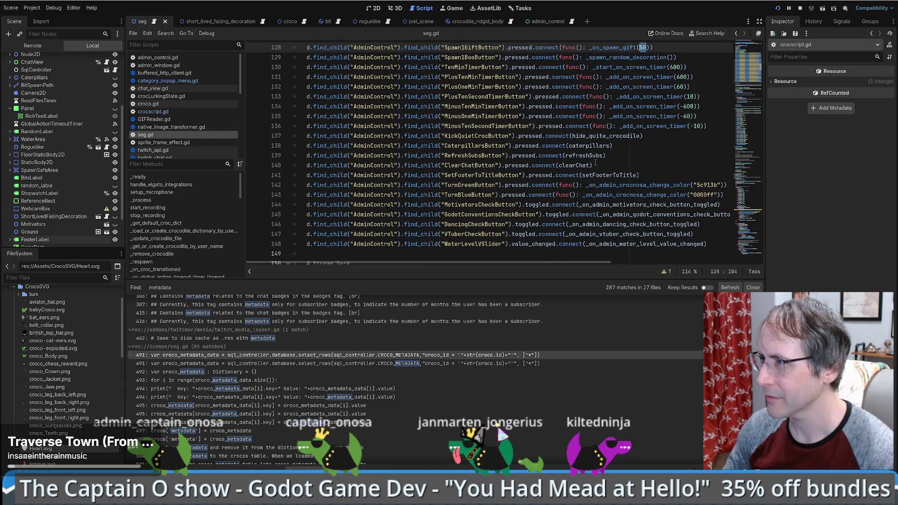
{"action": "key", "text": "ctrl+z"}
{"action": "key", "text": "ctrl+z"}
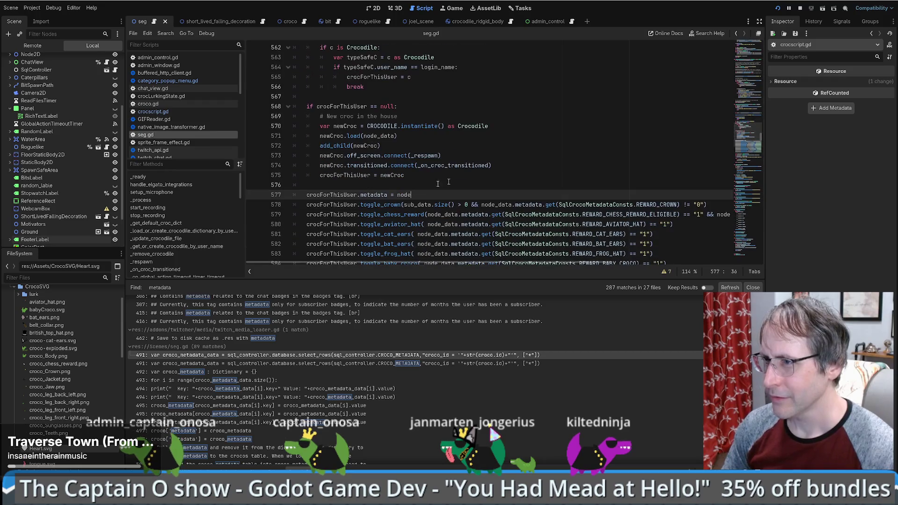
{"action": "key", "text": "ctrl+z"}
{"action": "key", "text": "ctrl+s"}
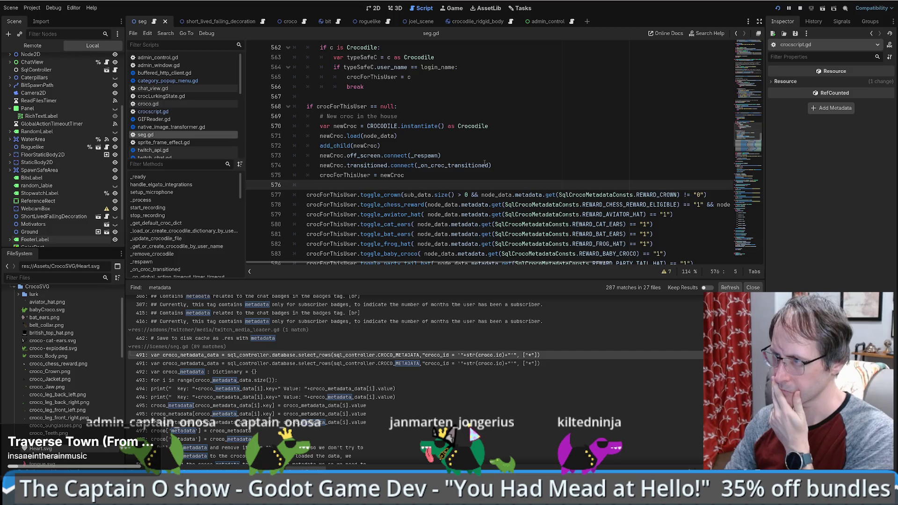
Select node_data on line 578 and jump to the crocodile load function's definition.
{"action": "mouse_move", "coordinate": [485, 163]}
{"action": "scroll", "coordinate": [484, 148], "scroll_direction": "up", "scroll_amount": 5}
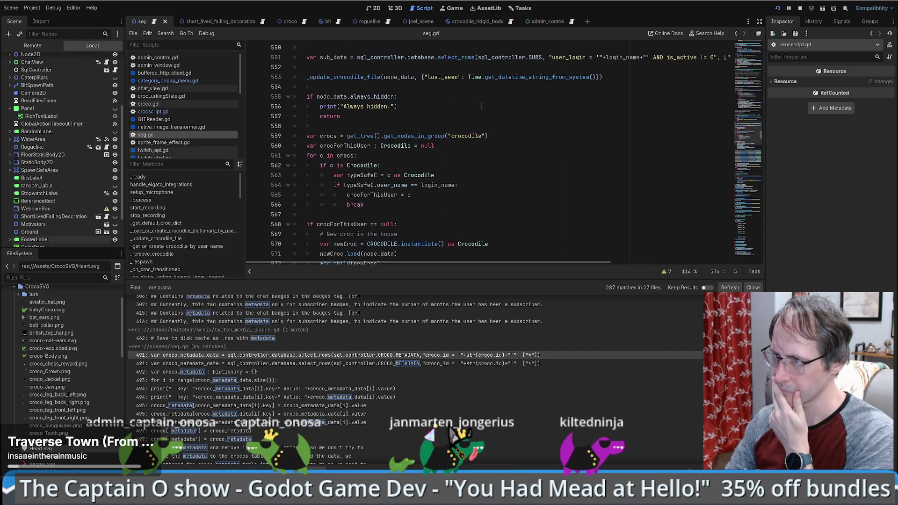
{"action": "scroll", "coordinate": [486, 121], "scroll_direction": "down", "scroll_amount": 7}
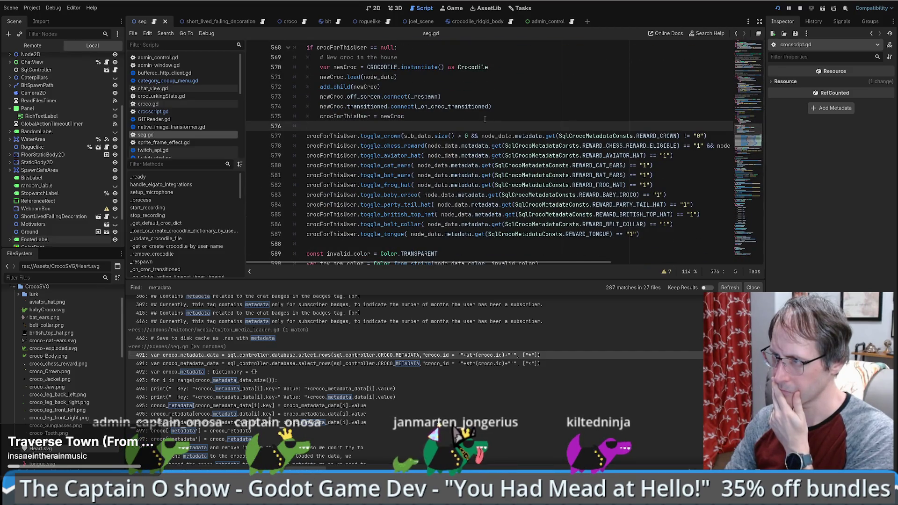
{"action": "key", "text": "Down"}
{"action": "key", "text": "Down"}
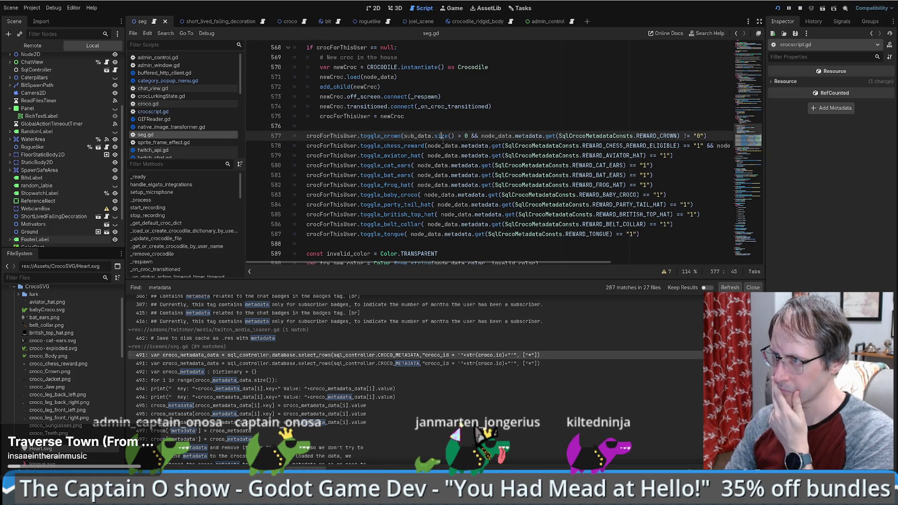
{"action": "key", "text": "ctrl+Right"}
{"action": "key", "text": "ctrl+Right"}
{"action": "key", "text": "Right"}
{"action": "key", "text": "ctrl+shift+Right"}
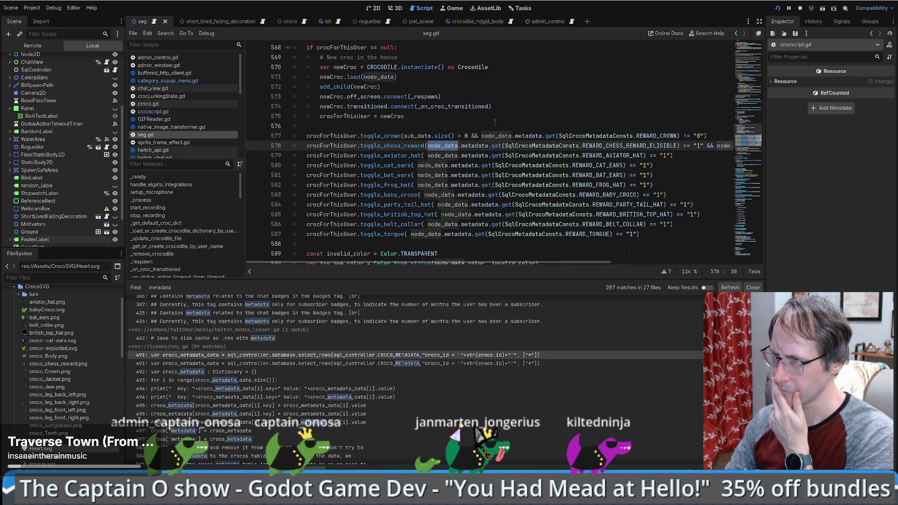
{"action": "scroll", "coordinate": [329, 177], "scroll_direction": "up", "scroll_amount": 3}
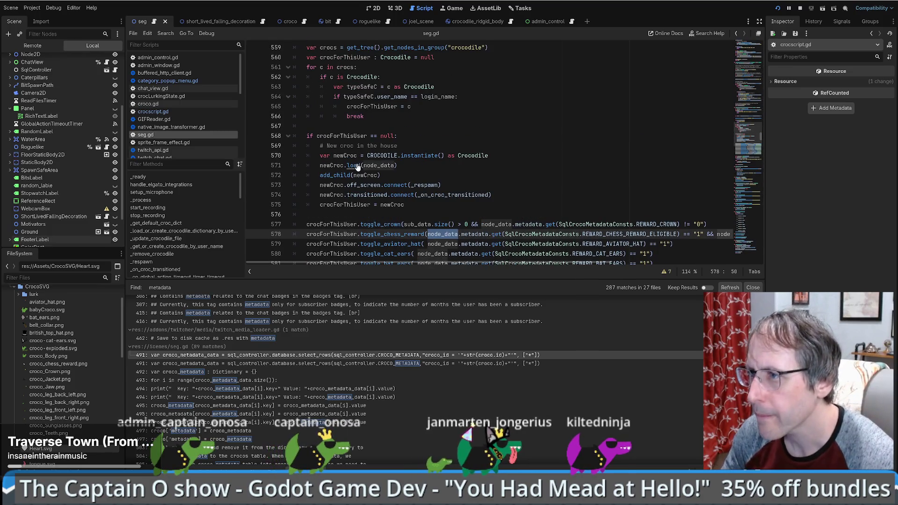
{"action": "left_click", "coordinate": [353, 166], "text": "ctrl"}
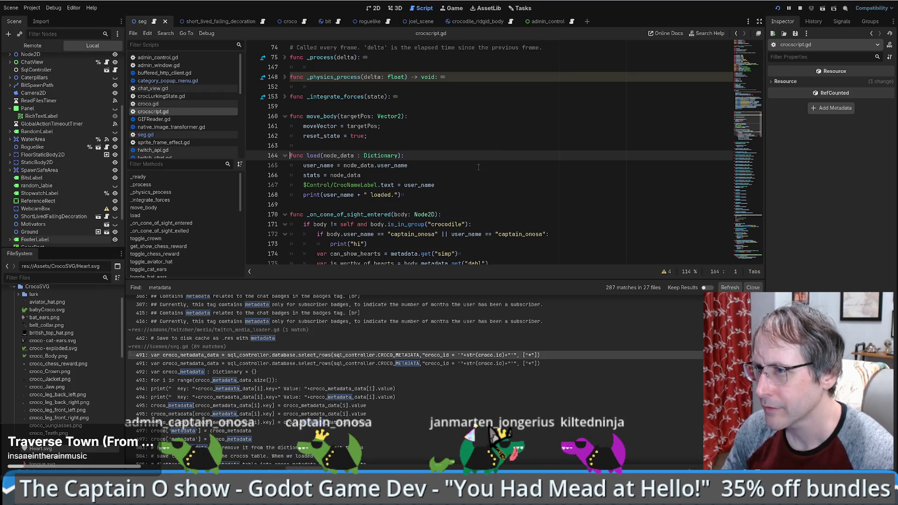
Replace the metadata lookup on line 174 with stats using autocomplete.
{"action": "scroll", "coordinate": [471, 169], "scroll_direction": "up", "scroll_amount": 20}
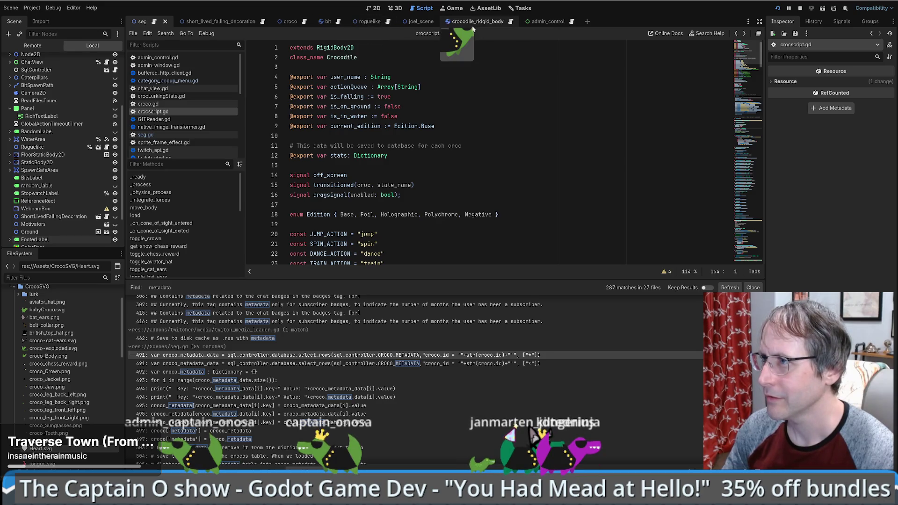
{"action": "scroll", "coordinate": [471, 177], "scroll_direction": "down", "scroll_amount": 6}
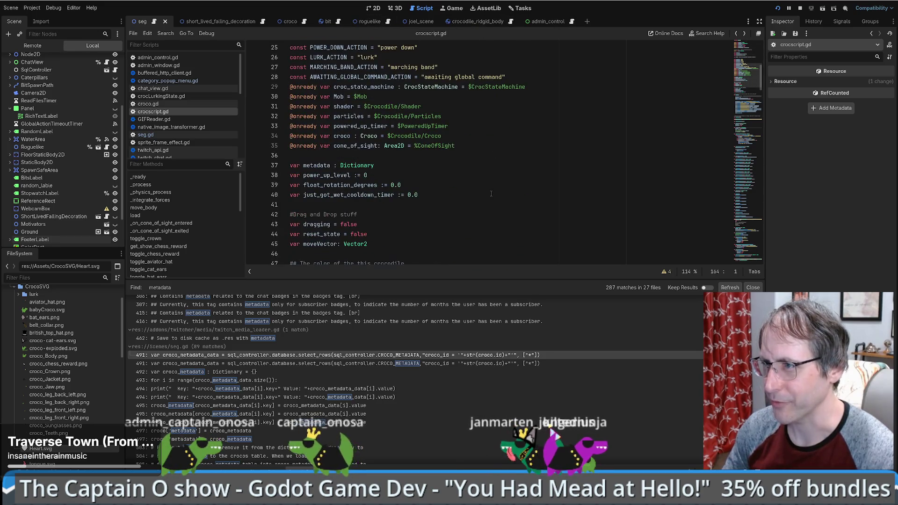
{"action": "mouse_move", "coordinate": [746, 93]}
{"action": "left_mouse_down"}
{"action": "mouse_move", "coordinate": [748, 145]}
{"action": "mouse_move", "coordinate": [753, 130]}
{"action": "left_mouse_up"}
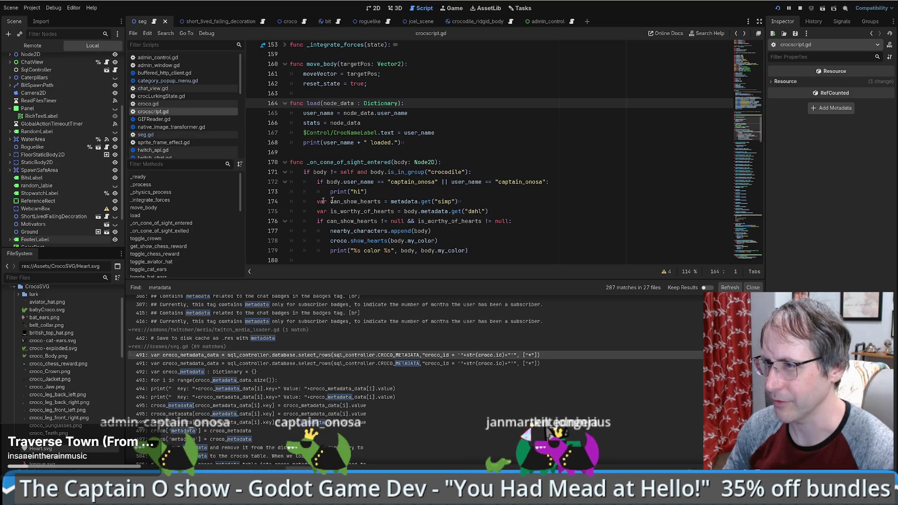
{"action": "left_click", "coordinate": [401, 201]}
{"action": "type", "text": "st"}
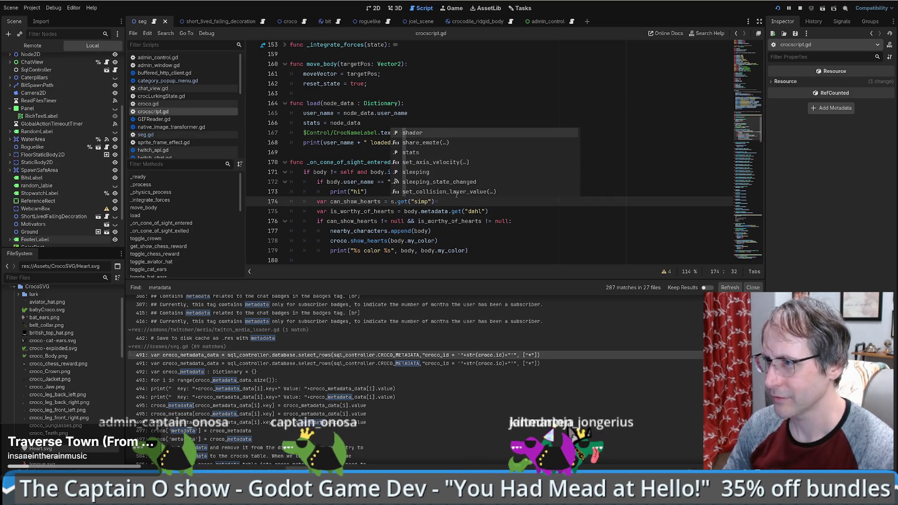
{"action": "key", "text": "Return"}
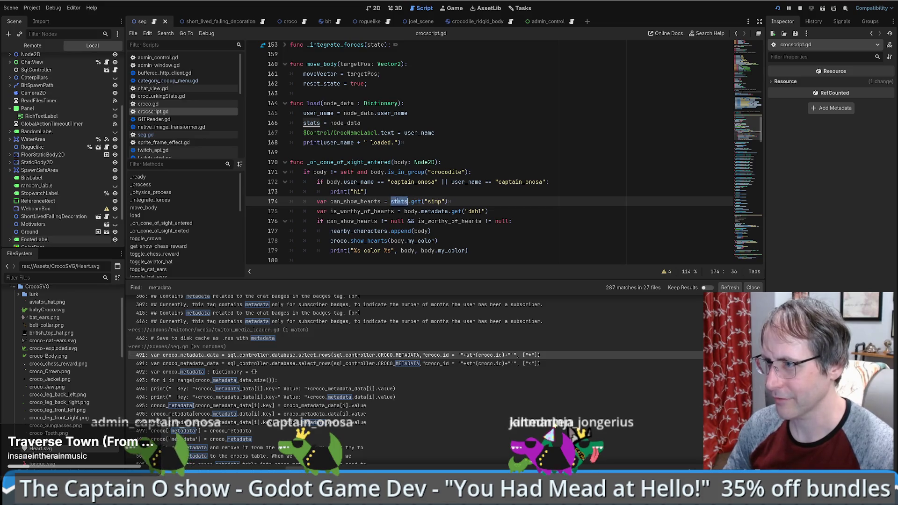
Change line 175 to stats as well, save, and set a breakpoint on line 173.
{"action": "left_click", "coordinate": [439, 210]}
{"action": "type", "text": "stats"}
{"action": "key", "text": "ctrl+s"}
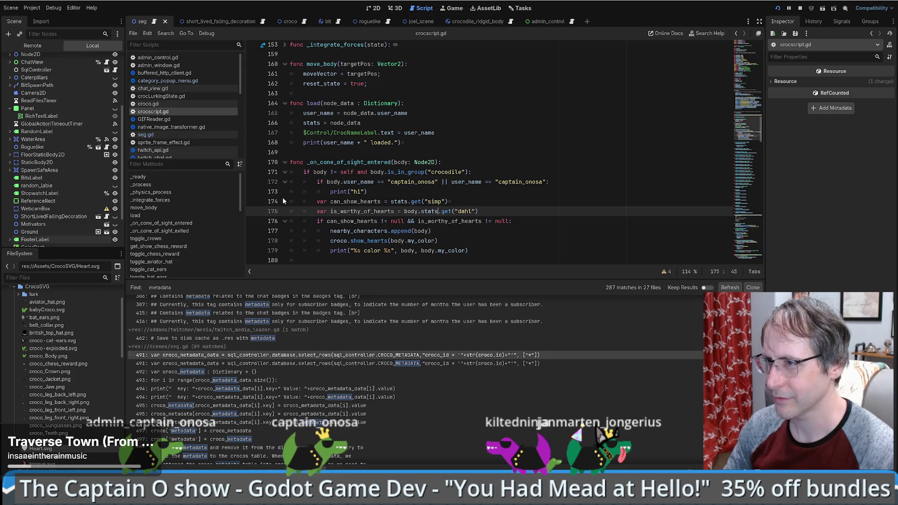
{"action": "left_click", "coordinate": [253, 194]}
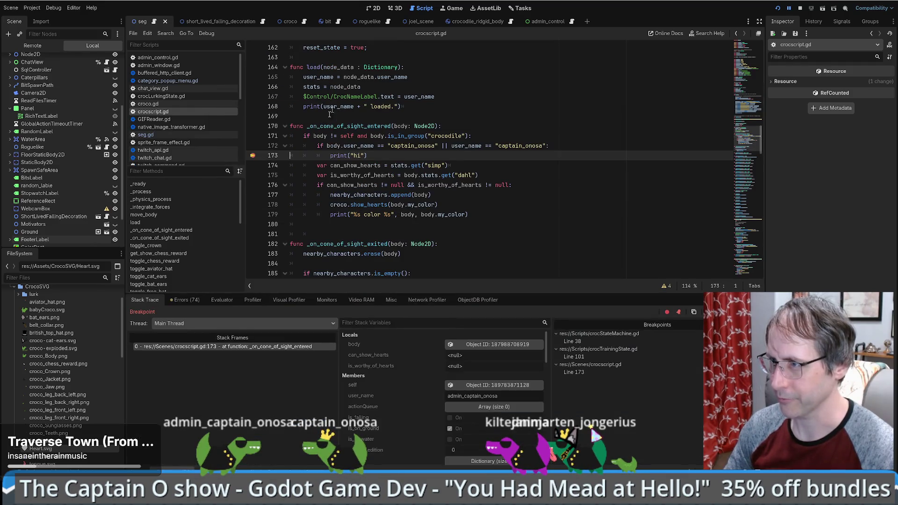
Step over once, inspect the colliding body and its Croco child, then expand its Metadata.
{"action": "key", "text": "F10"}
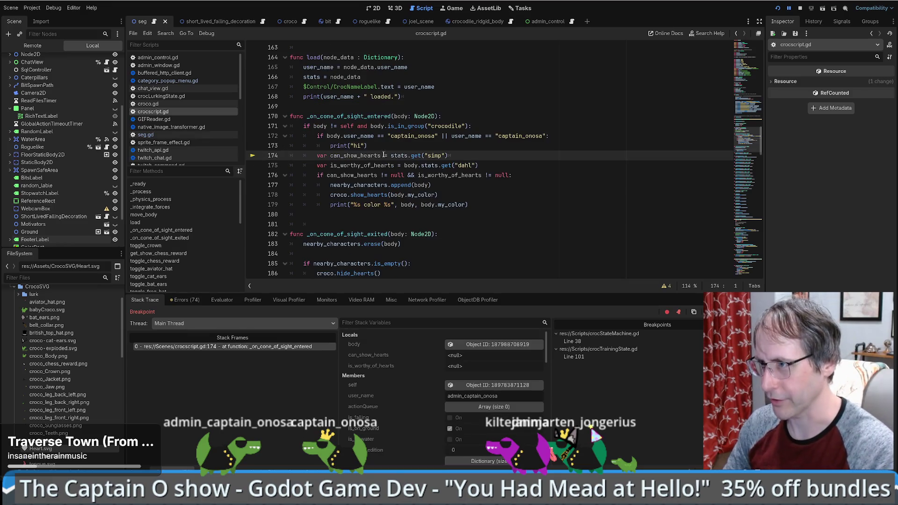
{"action": "left_click", "coordinate": [334, 136]}
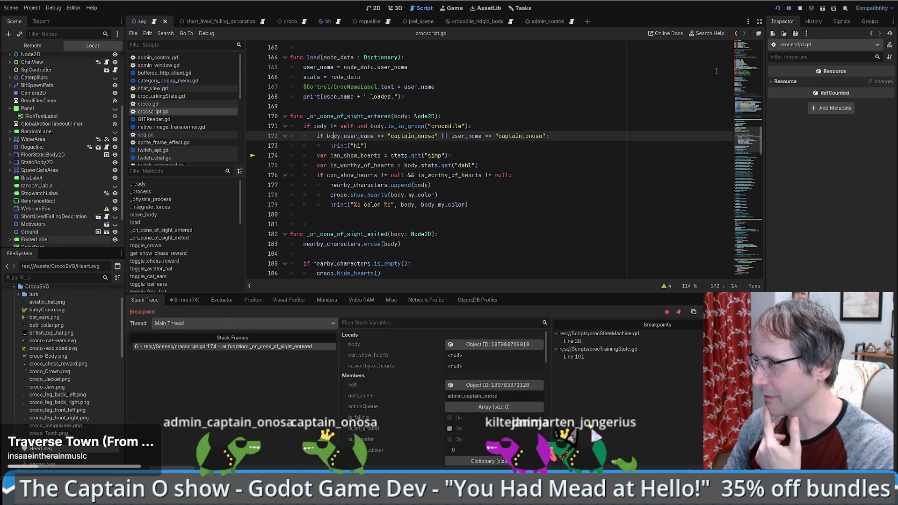
{"action": "left_click", "coordinate": [468, 345]}
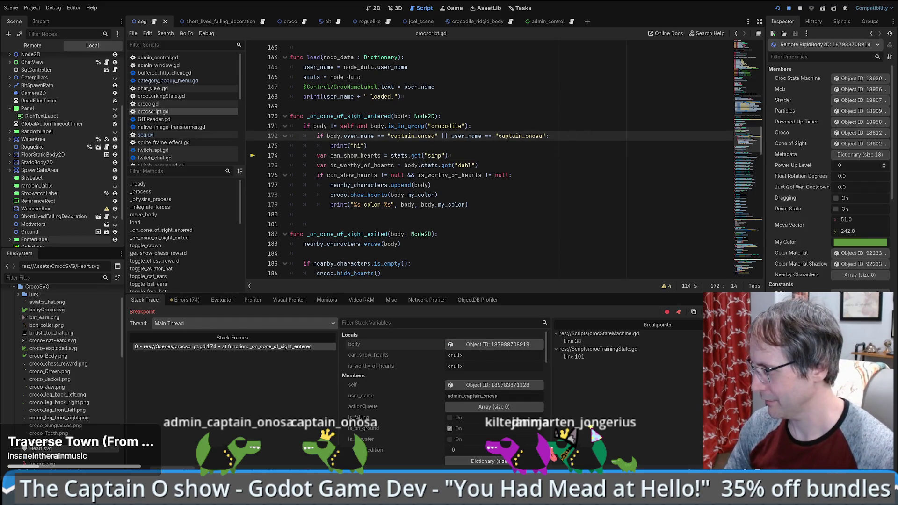
{"action": "scroll", "coordinate": [828, 164], "scroll_direction": "up", "scroll_amount": 2}
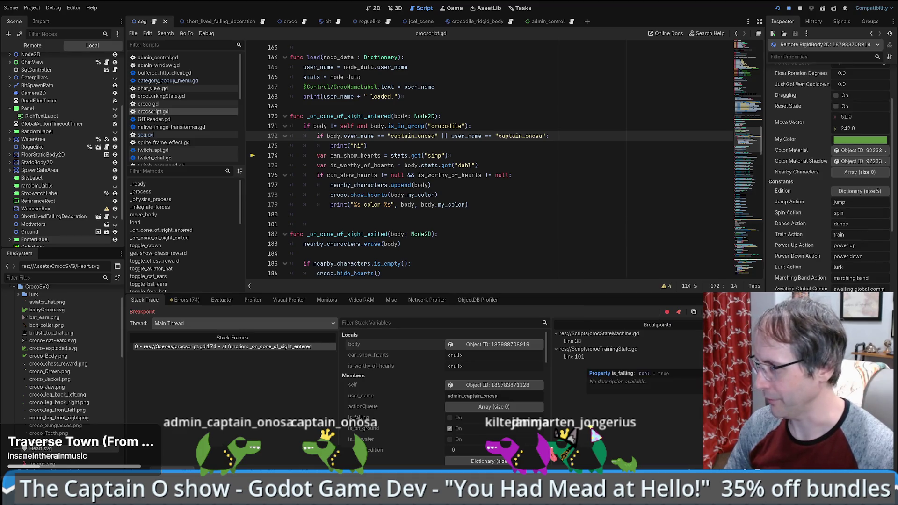
{"action": "scroll", "coordinate": [828, 187], "scroll_direction": "up", "scroll_amount": 2}
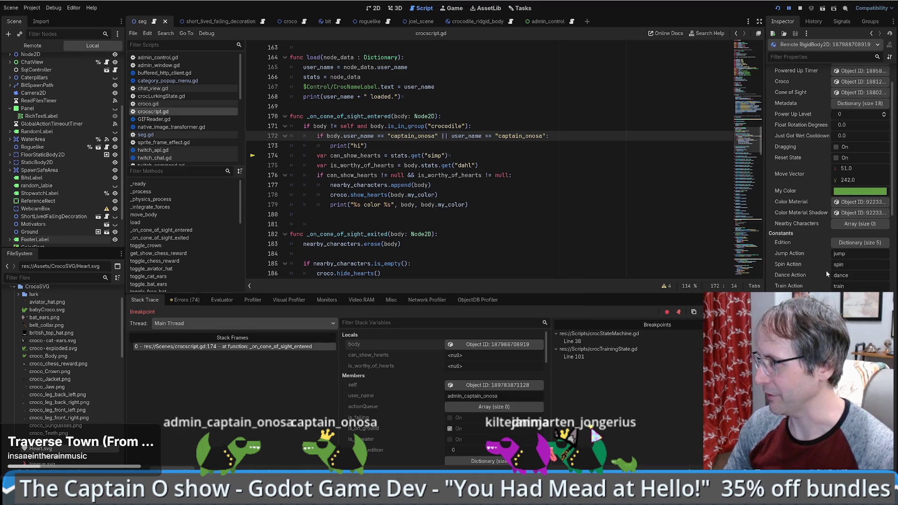
{"action": "scroll", "coordinate": [826, 274], "scroll_direction": "up", "scroll_amount": 2}
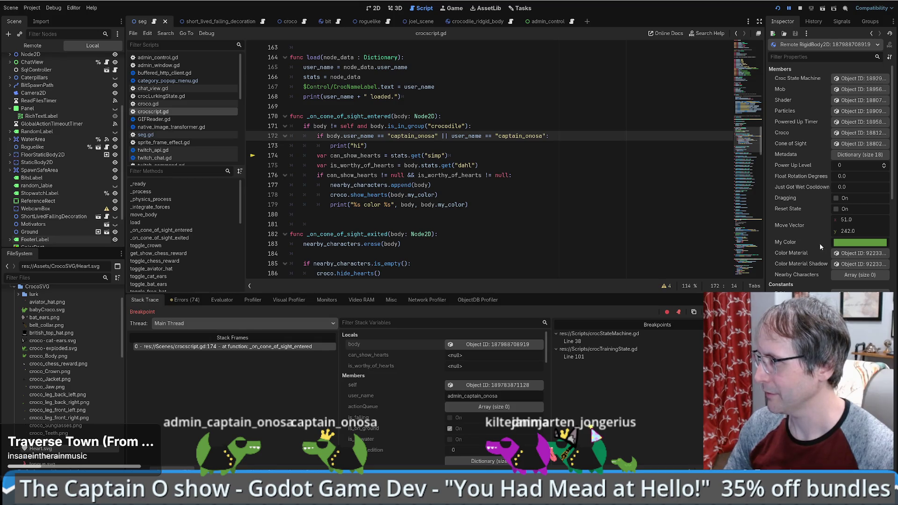
{"action": "left_click", "coordinate": [858, 131]}
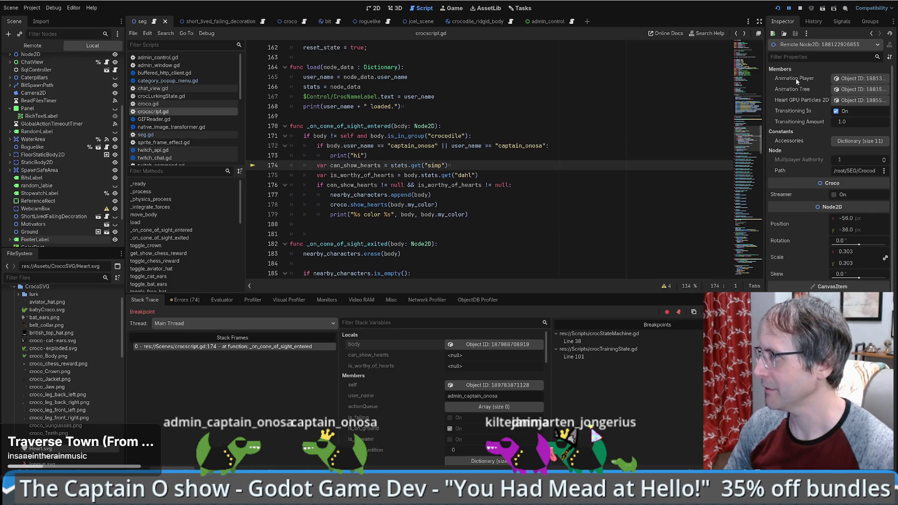
{"action": "left_click", "coordinate": [872, 33]}
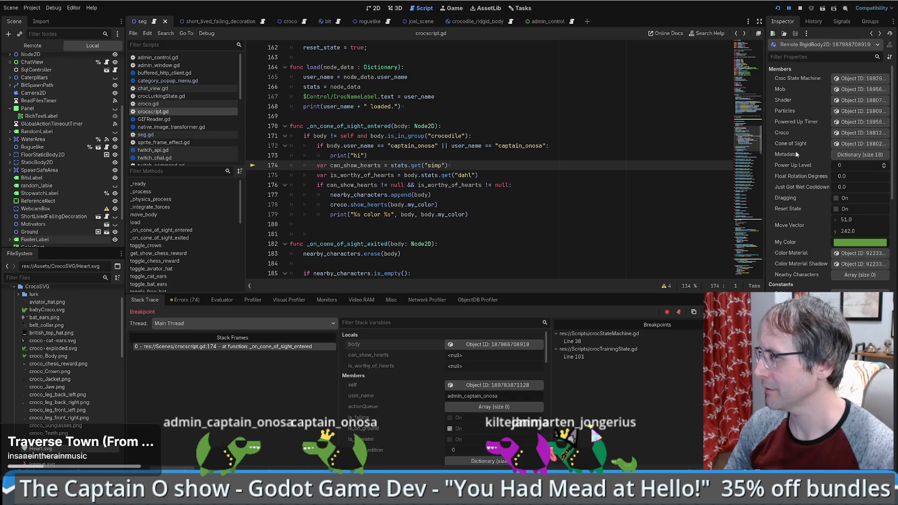
{"action": "left_click", "coordinate": [859, 155]}
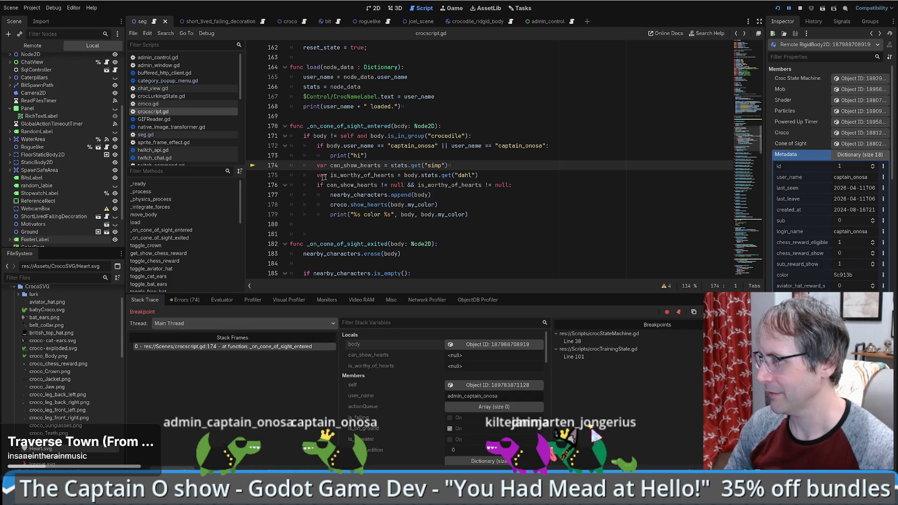
Check where stats is declared, then re-inspect the body and expand its Stats dictionary.
{"action": "left_click", "coordinate": [394, 165], "text": "ctrl"}
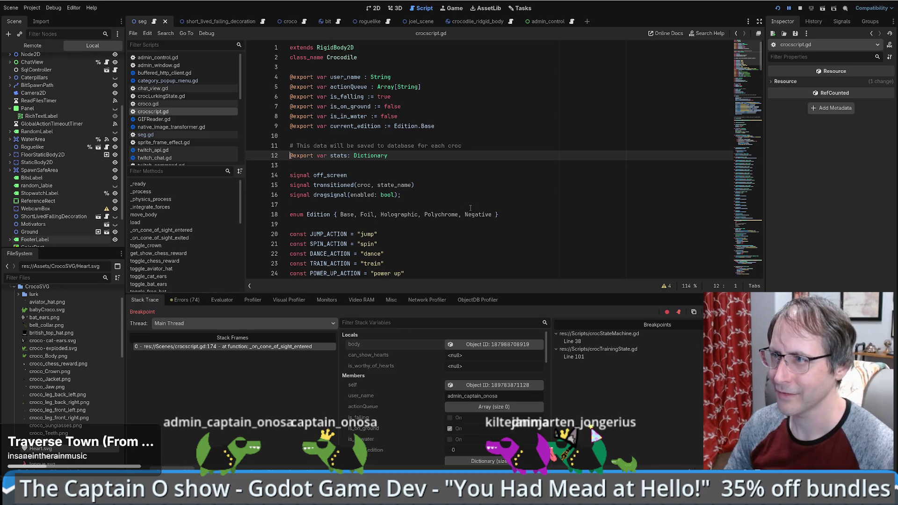
{"action": "key", "text": "alt+Left"}
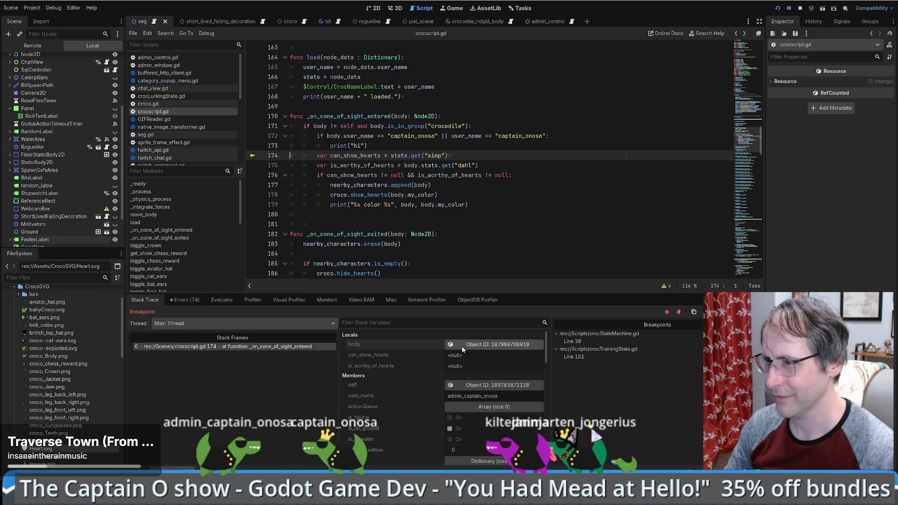
{"action": "left_click", "coordinate": [470, 345]}
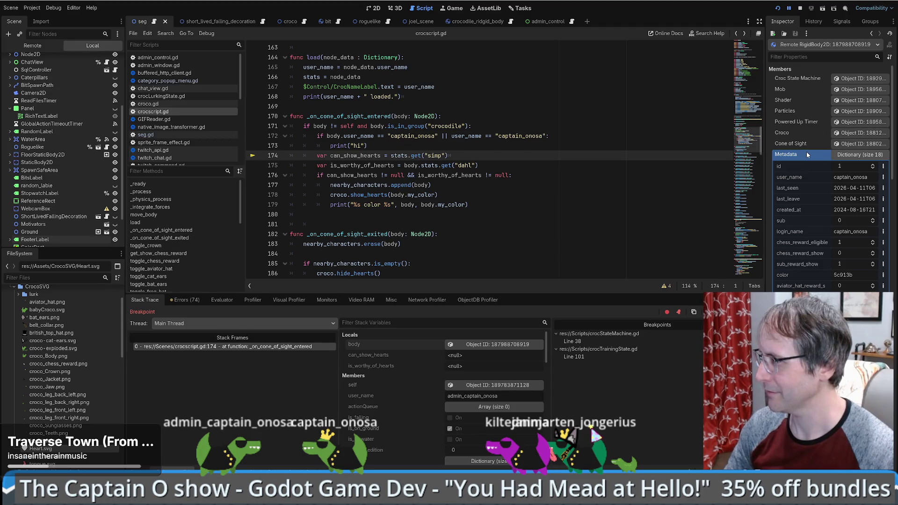
{"action": "scroll", "coordinate": [814, 148], "scroll_direction": "down", "scroll_amount": 4}
{"action": "scroll", "coordinate": [817, 144], "scroll_direction": "down", "scroll_amount": 4}
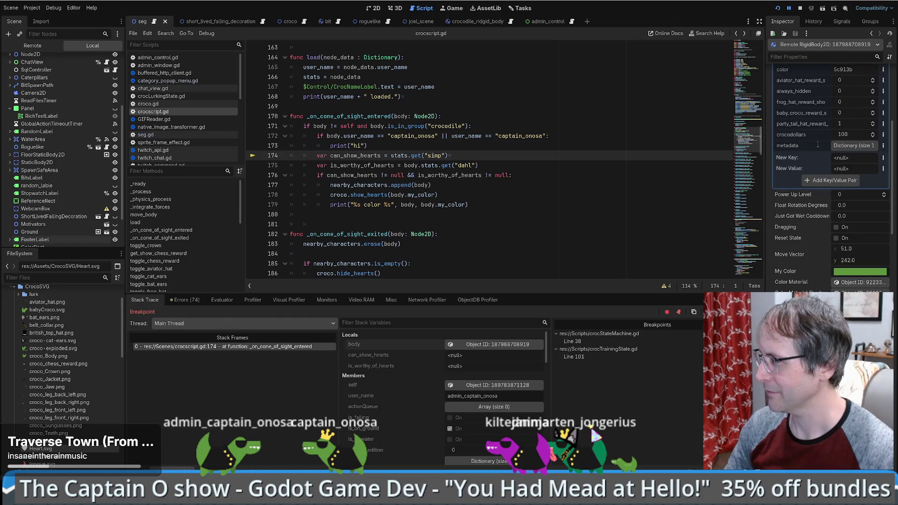
{"action": "scroll", "coordinate": [818, 144], "scroll_direction": "down", "scroll_amount": 4}
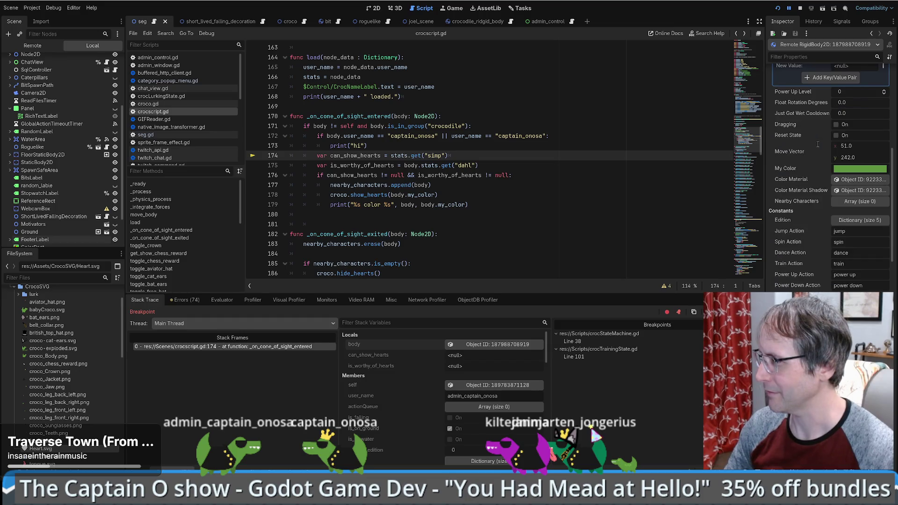
{"action": "scroll", "coordinate": [818, 145], "scroll_direction": "down", "scroll_amount": 8}
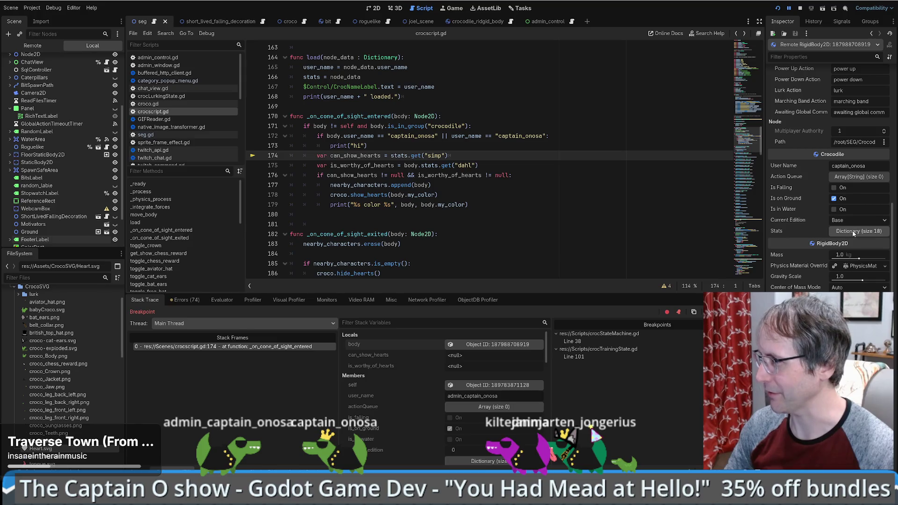
{"action": "left_click", "coordinate": [855, 232]}
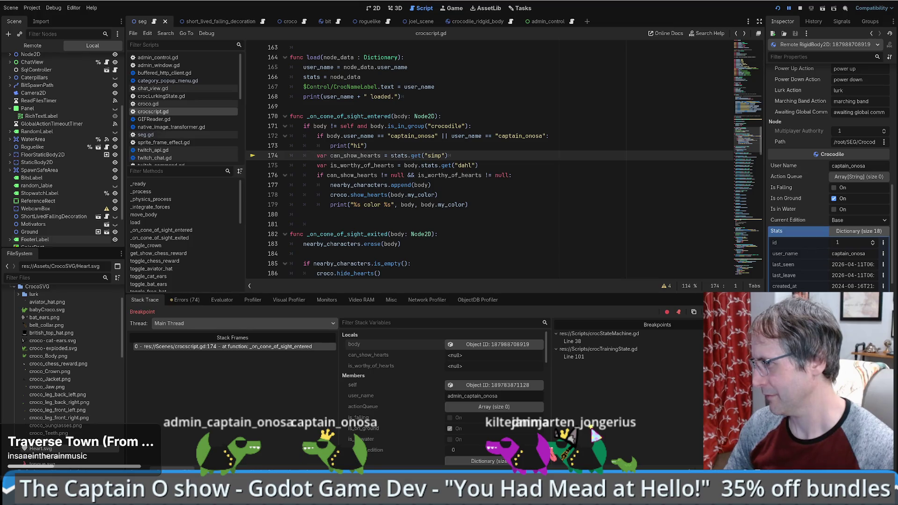
Append .metadata after stats on line 174.
{"action": "scroll", "coordinate": [828, 179], "scroll_direction": "down", "scroll_amount": 4}
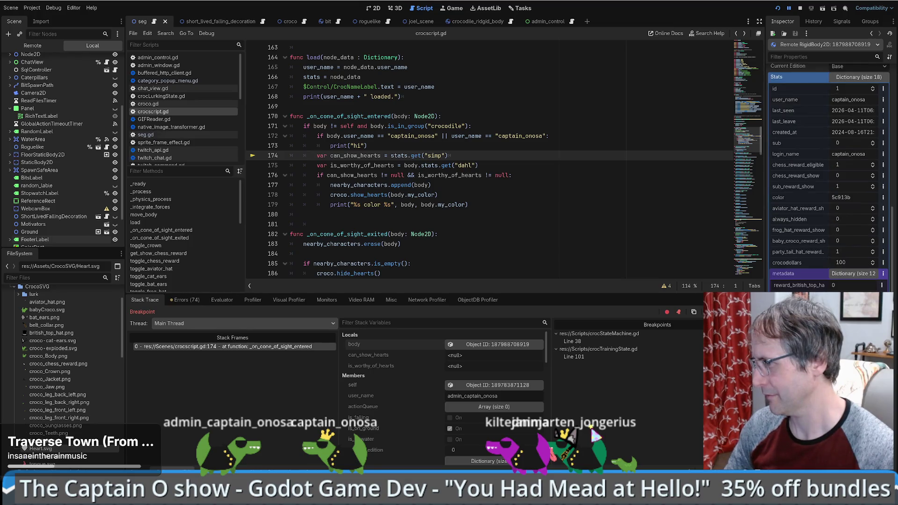
{"action": "scroll", "coordinate": [829, 178], "scroll_direction": "up", "scroll_amount": 1}
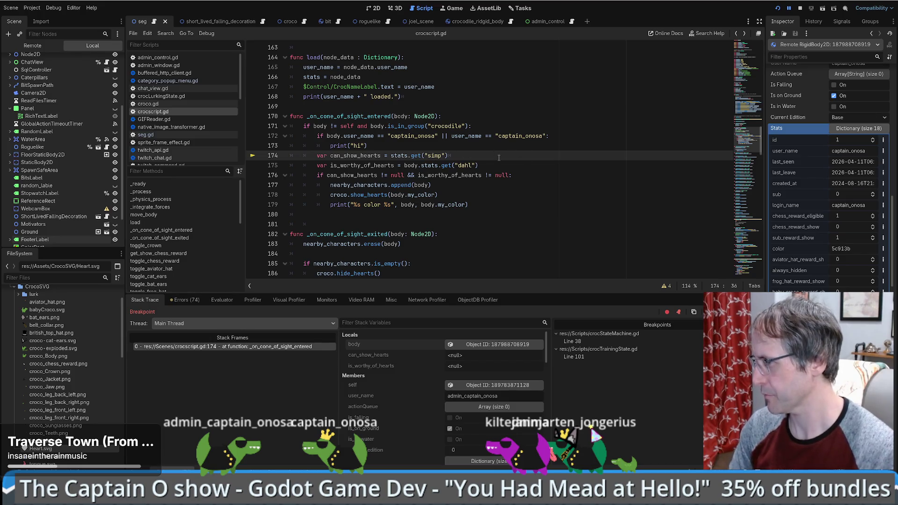
{"action": "type", "text": ".metadata."}
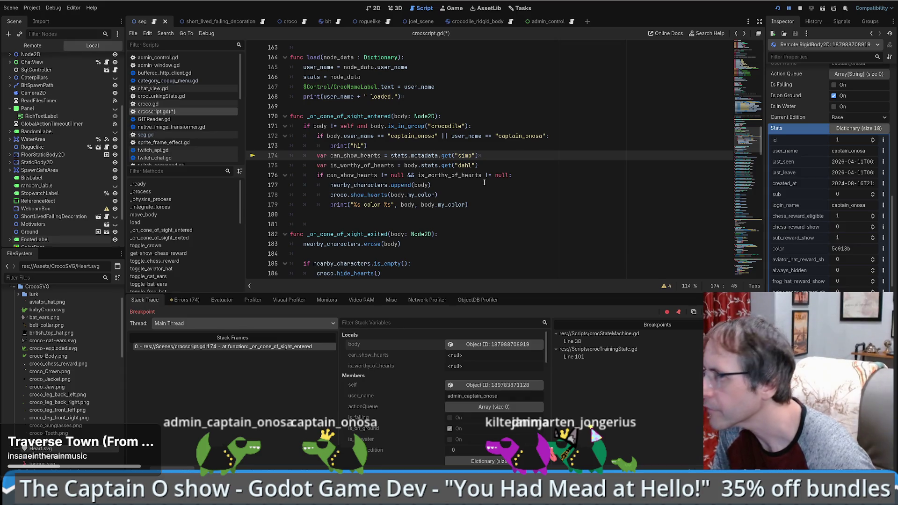
Copy .metadata onto body.stats on line 175 and save crocscript.gd.
{"action": "key", "text": "ctrl+shift+Left"}
{"action": "key", "text": "ctrl+c"}
{"action": "left_click", "coordinate": [438, 165]}
{"action": "key", "text": "ctrl+v"}
{"action": "key", "text": "ctrl+s"}
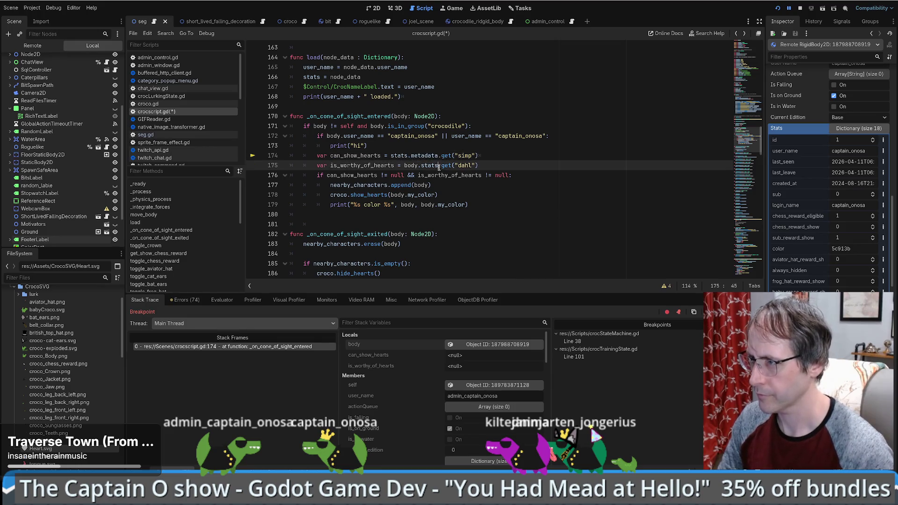
{"action": "type", "text": "metadata."}
Step over lines 174 and 175, checking the stats values along the way.
{"action": "left_click", "coordinate": [530, 155]}
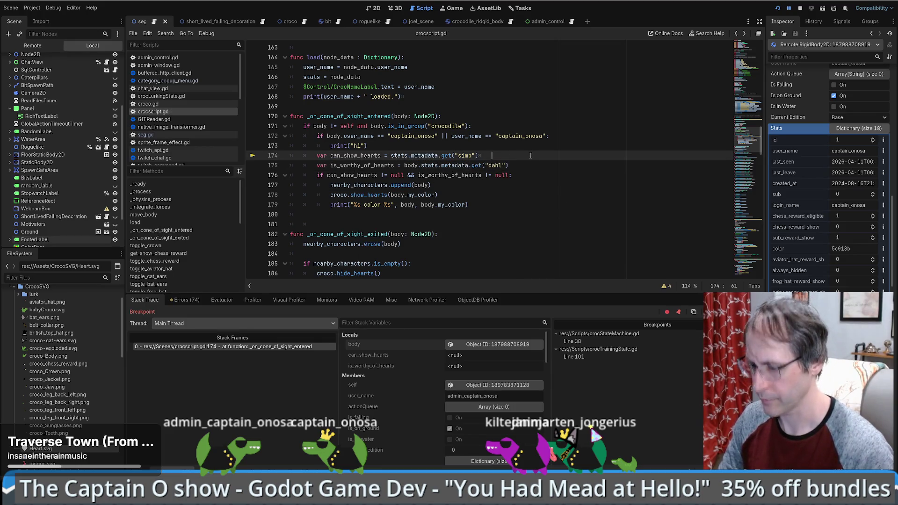
{"action": "key", "text": "F10"}
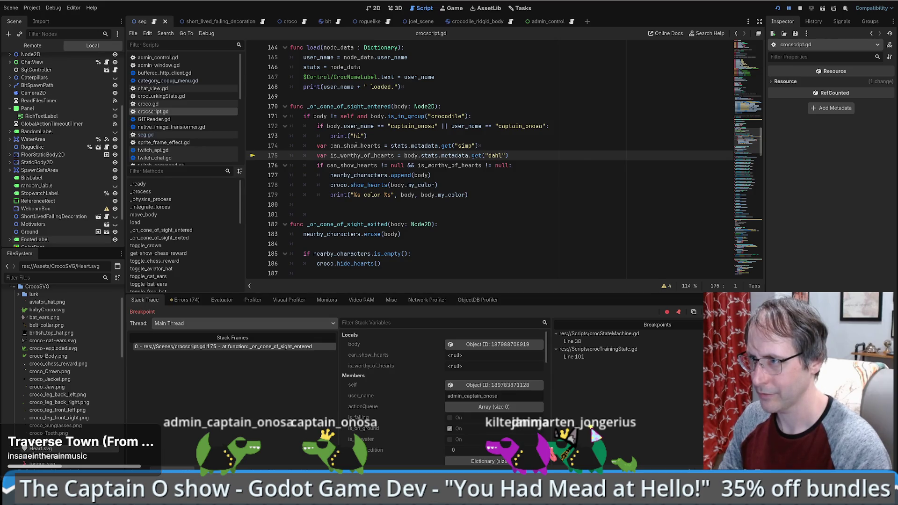
{"action": "mouse_move", "coordinate": [357, 146]}
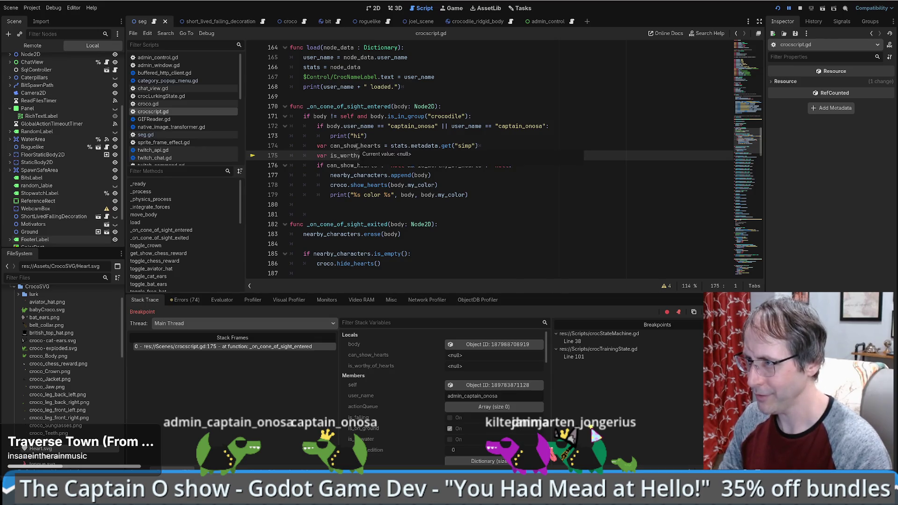
{"action": "left_click", "coordinate": [402, 146]}
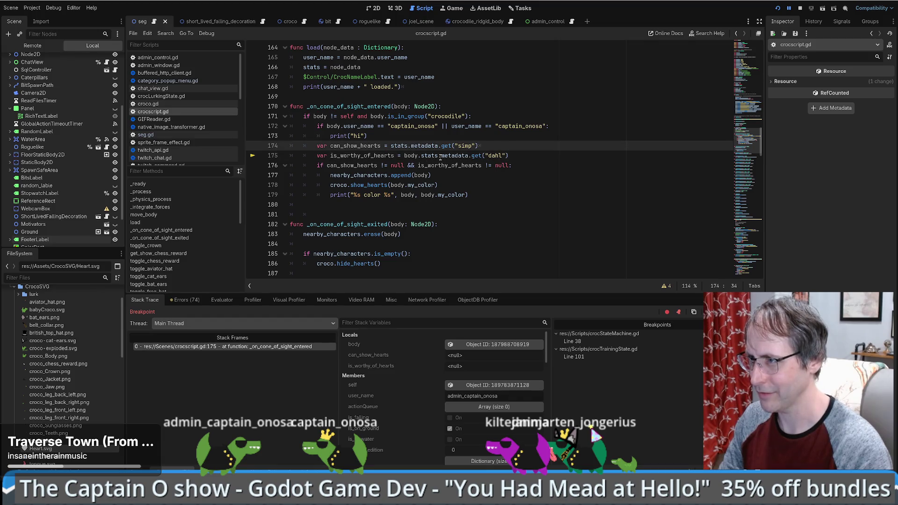
{"action": "mouse_move", "coordinate": [462, 156]}
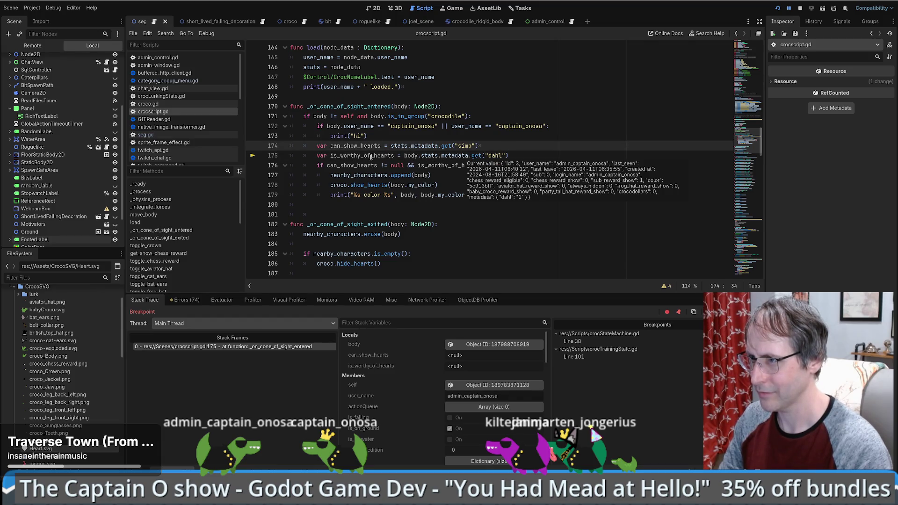
{"action": "key", "text": "F10"}
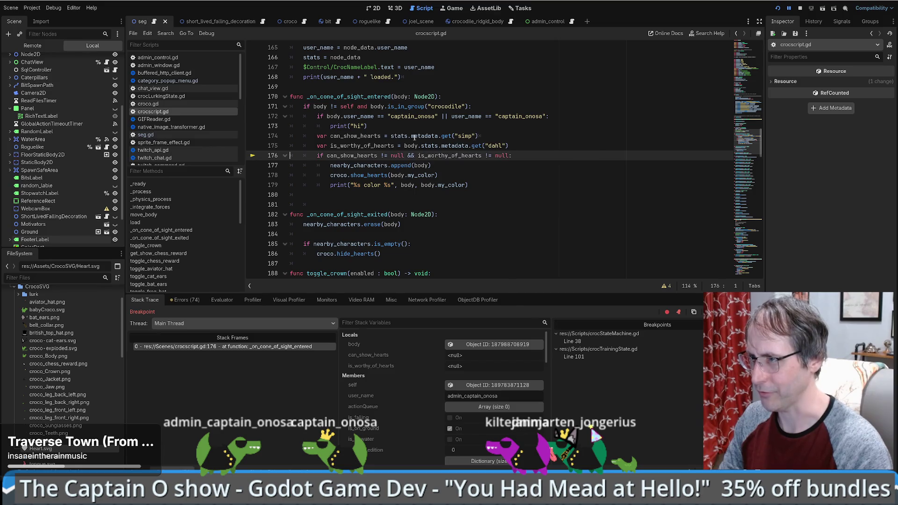
{"action": "left_click", "coordinate": [395, 136]}
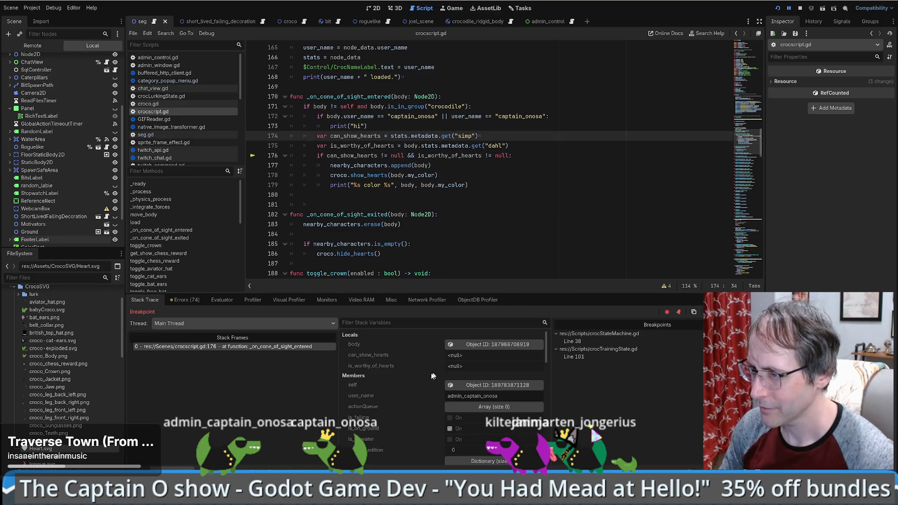
{"action": "scroll", "coordinate": [400, 380], "scroll_direction": "down", "scroll_amount": 1}
{"action": "left_click", "coordinate": [468, 451]}
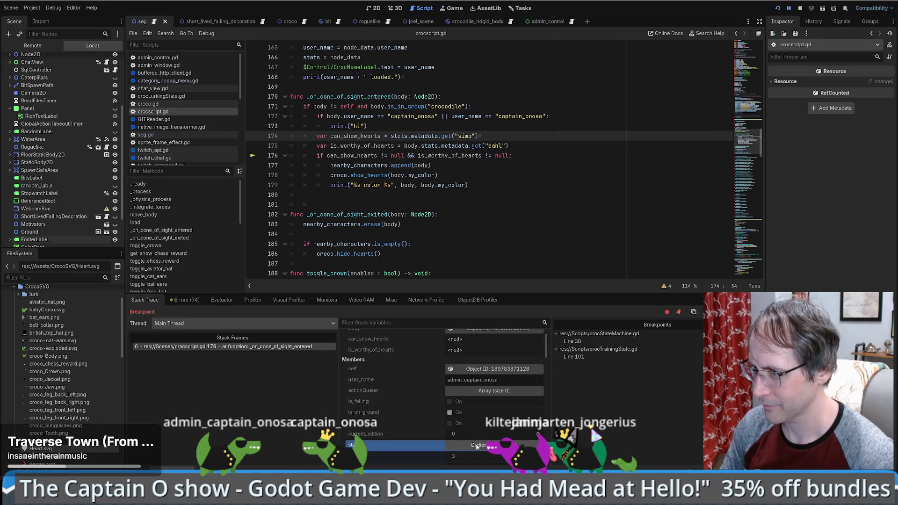
{"action": "scroll", "coordinate": [428, 431], "scroll_direction": "down", "scroll_amount": 2}
{"action": "scroll", "coordinate": [429, 430], "scroll_direction": "down", "scroll_amount": 3}
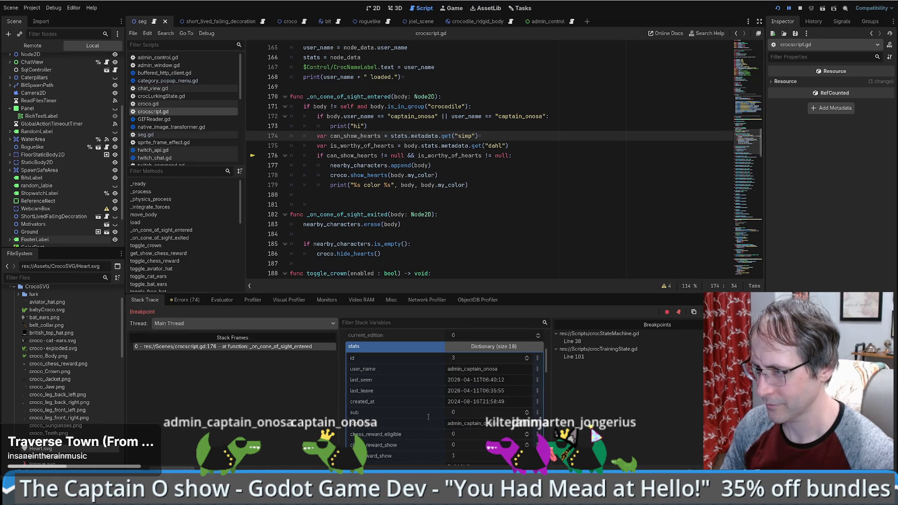
{"action": "scroll", "coordinate": [429, 416], "scroll_direction": "down", "scroll_amount": 1}
{"action": "scroll", "coordinate": [428, 416], "scroll_direction": "down", "scroll_amount": 5}
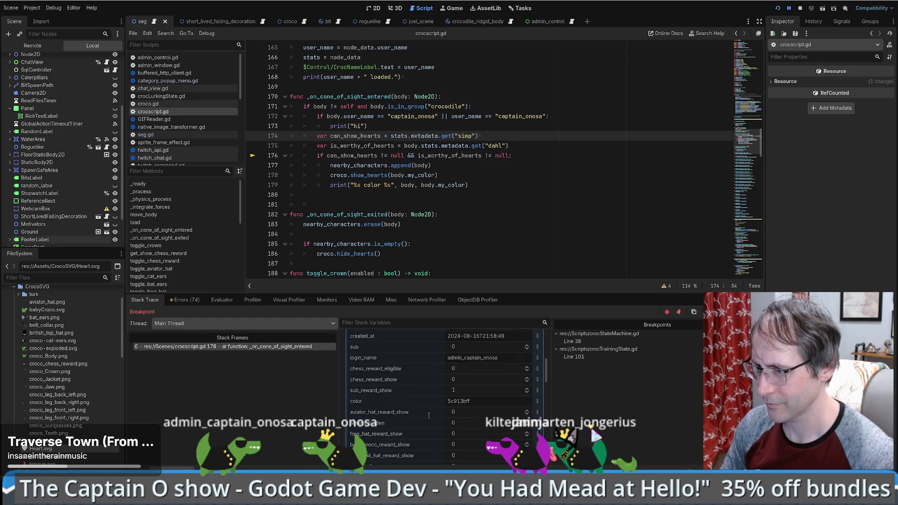
{"action": "left_click", "coordinate": [478, 411]}
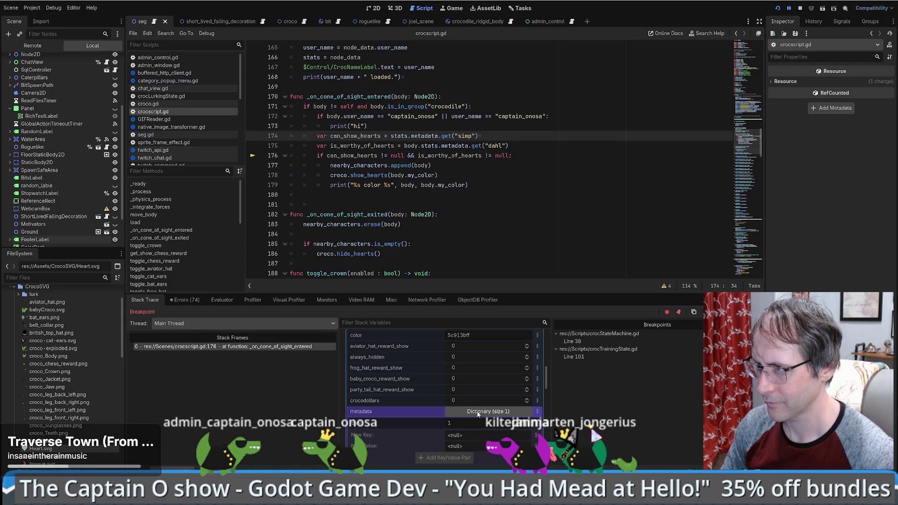
{"action": "mouse_move", "coordinate": [466, 148]}
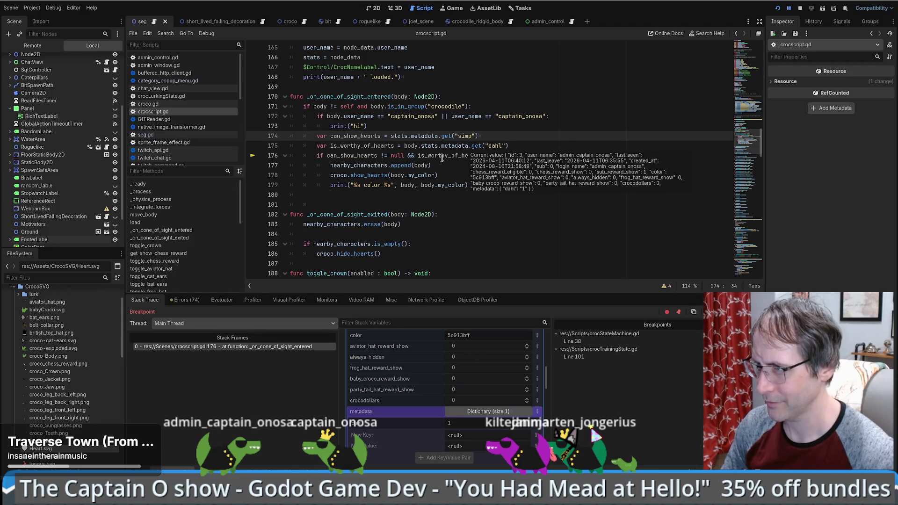
{"action": "scroll", "coordinate": [406, 382], "scroll_direction": "up", "scroll_amount": 5}
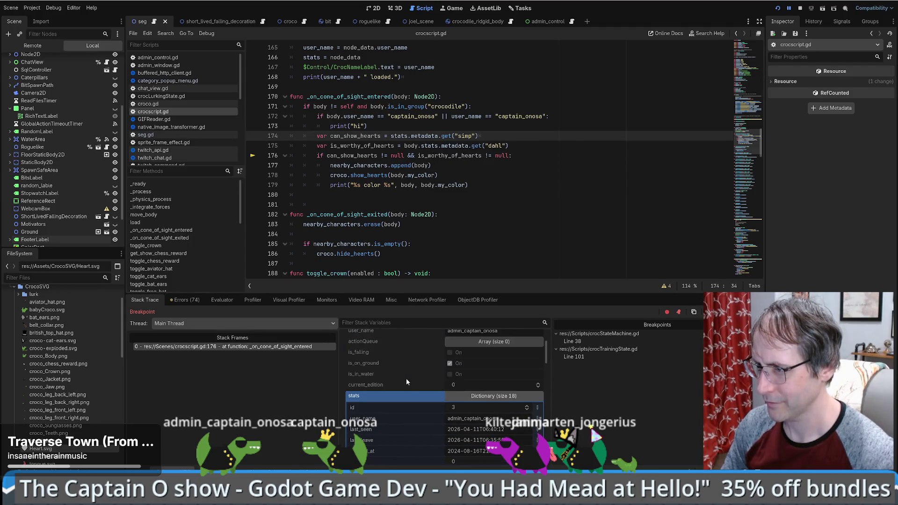
{"action": "scroll", "coordinate": [405, 398], "scroll_direction": "up", "scroll_amount": 3}
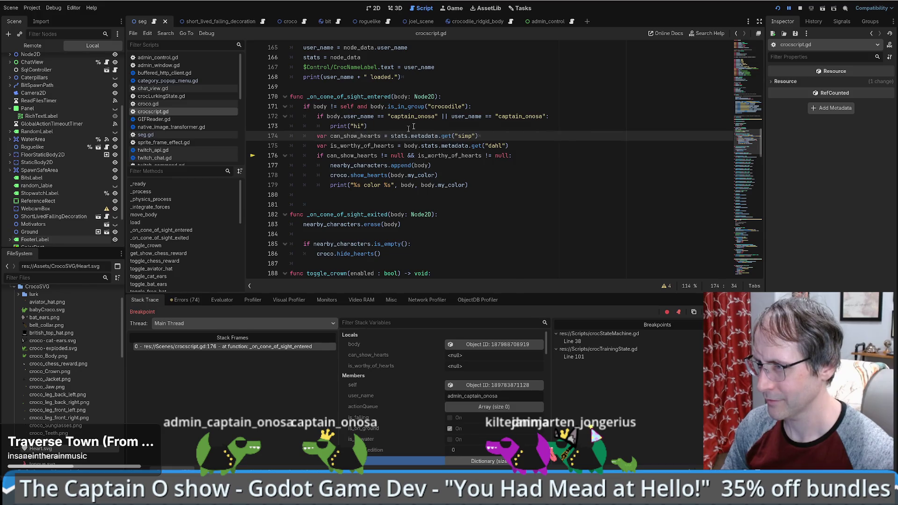
Delete the body.user_name comparison and || from line 172, then resume the game.
{"action": "left_click_drag", "start_coordinate": [327, 117], "coordinate": [452, 117]}
{"action": "key", "text": "BackSpace"}
{"action": "left_click", "coordinate": [458, 136]}
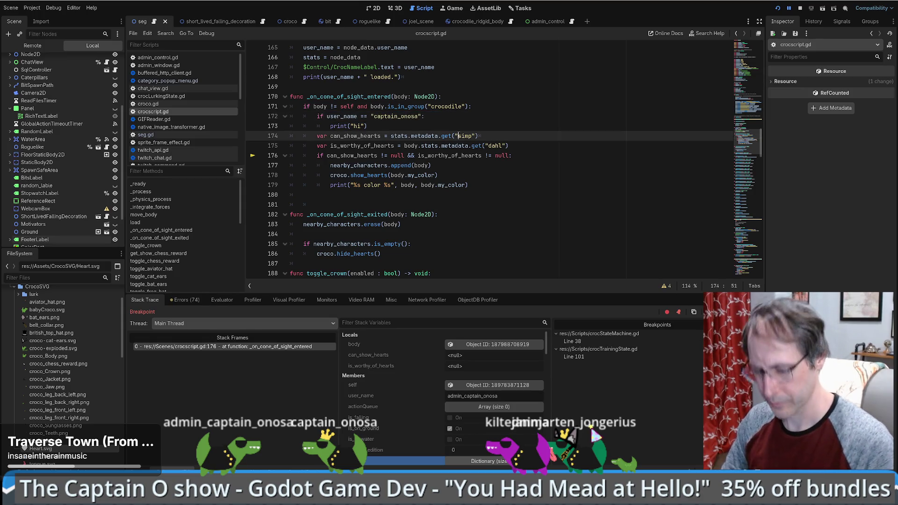
{"action": "key", "text": "F12"}
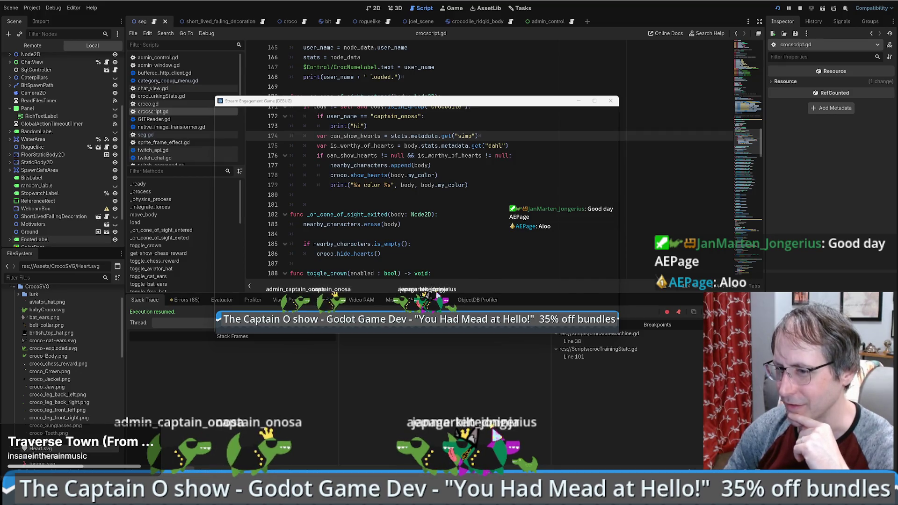
Stop the game, delete the user-name check on lines 172–173, and rerun the project.
{"action": "key", "text": "F8"}
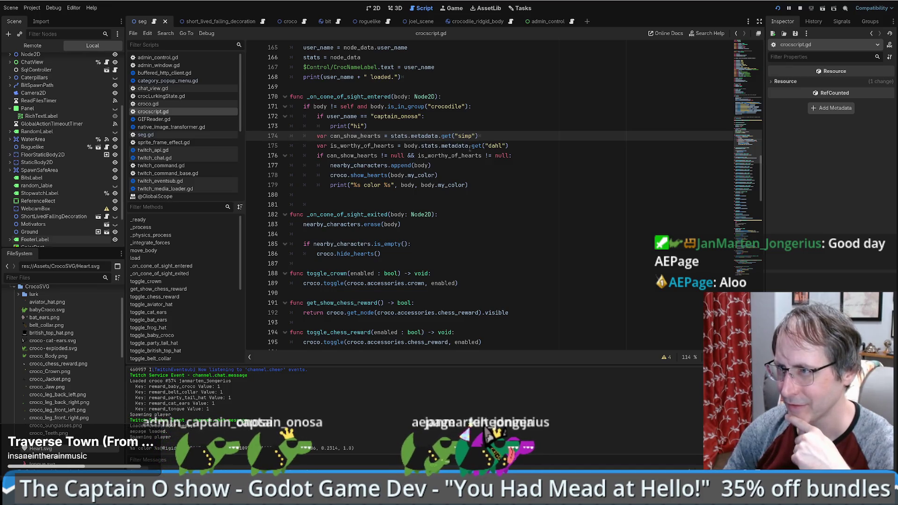
{"action": "mouse_move", "coordinate": [423, 215]}
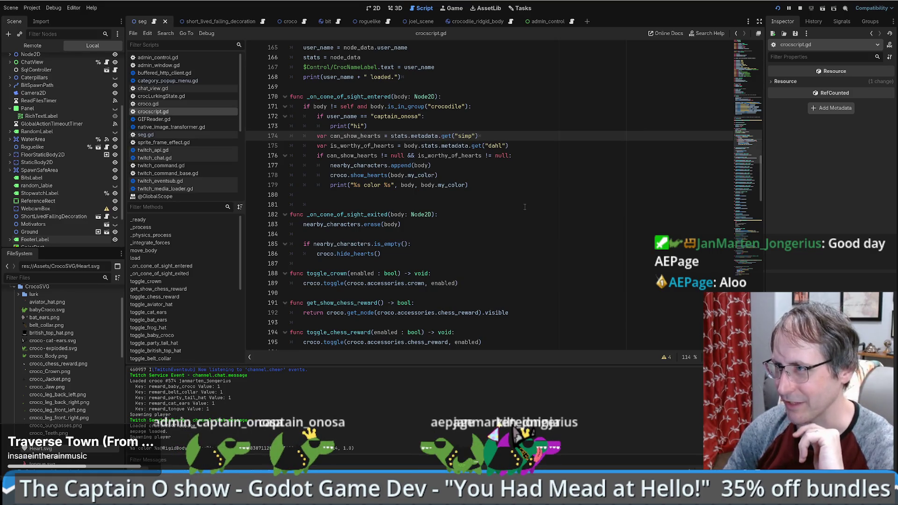
{"action": "left_click_drag", "start_coordinate": [382, 127], "coordinate": [280, 118]}
{"action": "key", "text": "BackSpace"}
{"action": "key", "text": "BackSpace"}
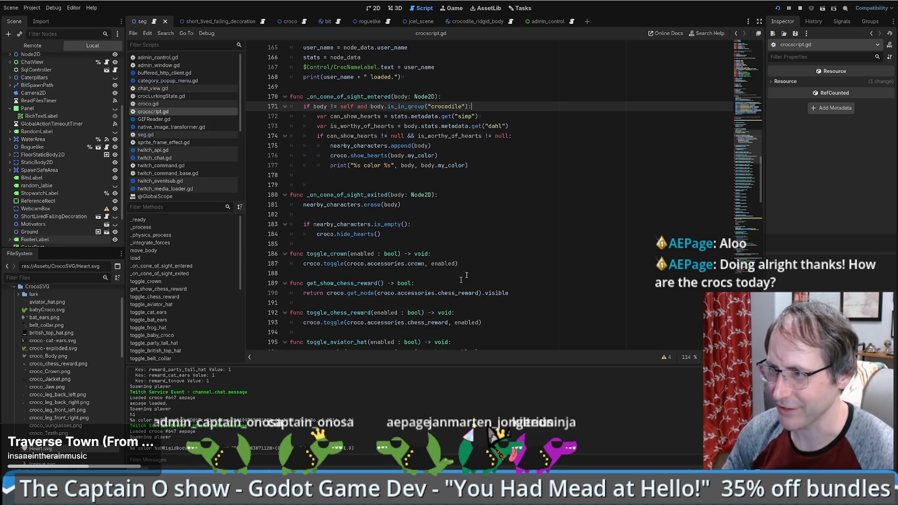
{"action": "key", "text": "alt+Tab"}
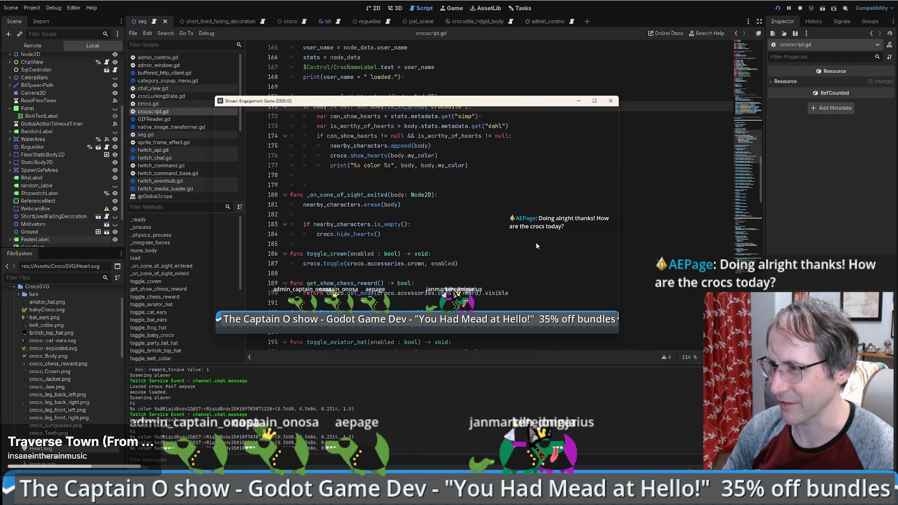
{"action": "left_click", "coordinate": [675, 237]}
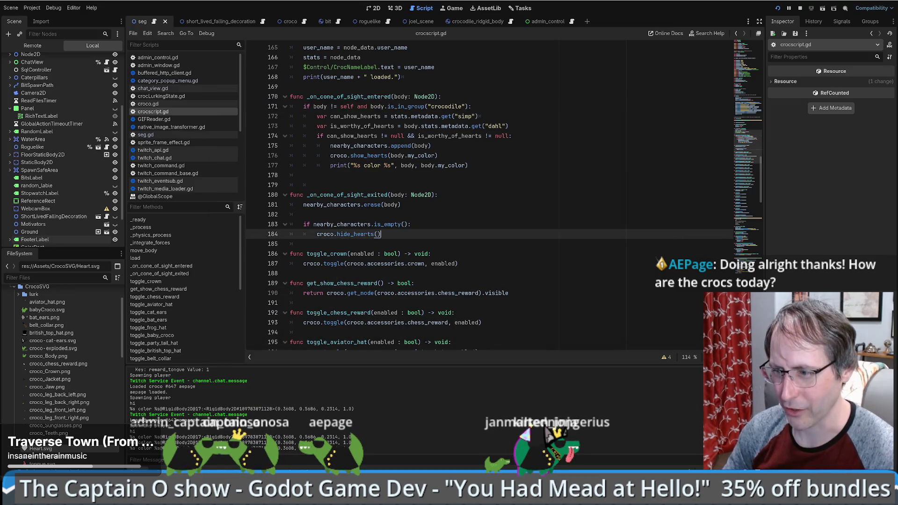
Open the croco scene in the 2D view.
{"action": "left_click", "coordinate": [373, 9]}
{"action": "scroll", "coordinate": [466, 196], "scroll_direction": "up", "scroll_amount": 3}
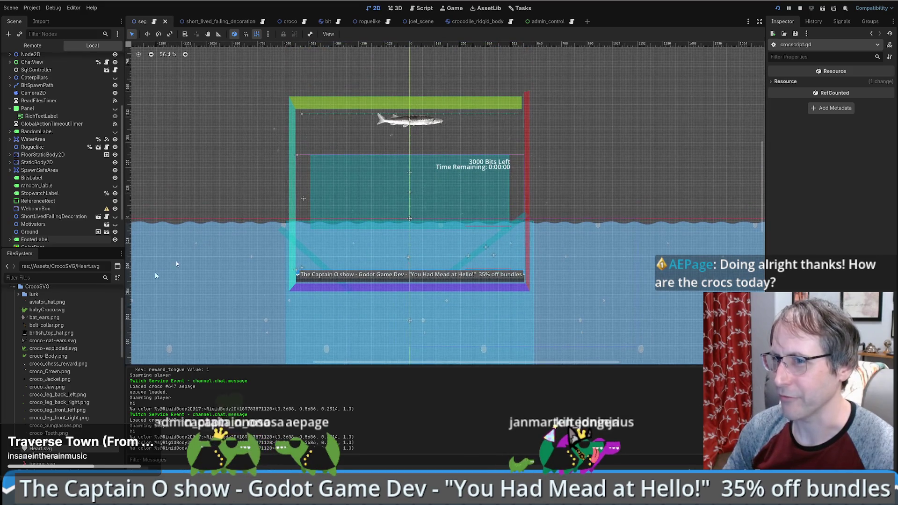
{"action": "left_click", "coordinate": [290, 22]}
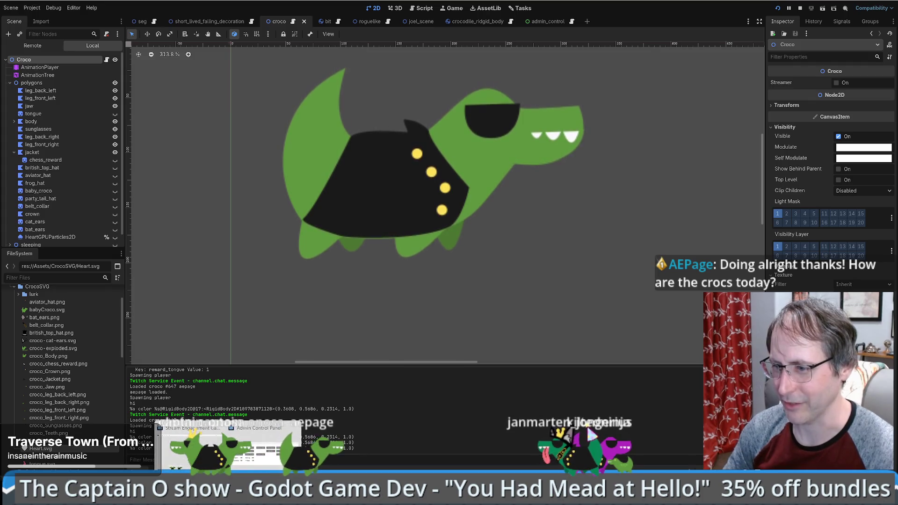
Snap the beekeeping game window to the top-left quarter and switch to DB Browser.
{"action": "mouse_move", "coordinate": [136, 496]}
{"action": "left_click", "coordinate": [211, 445]}
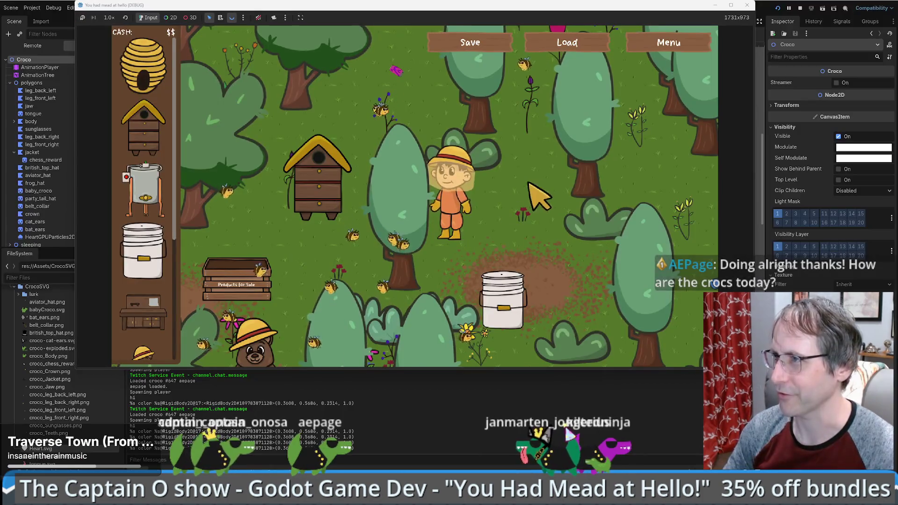
{"action": "mouse_move", "coordinate": [413, 10]}
{"action": "left_mouse_down"}
{"action": "mouse_move", "coordinate": [585, 6]}
{"action": "mouse_move", "coordinate": [510, 42]}
{"action": "mouse_move", "coordinate": [338, 181]}
{"action": "left_mouse_up"}
{"action": "left_click", "coordinate": [427, 301]}
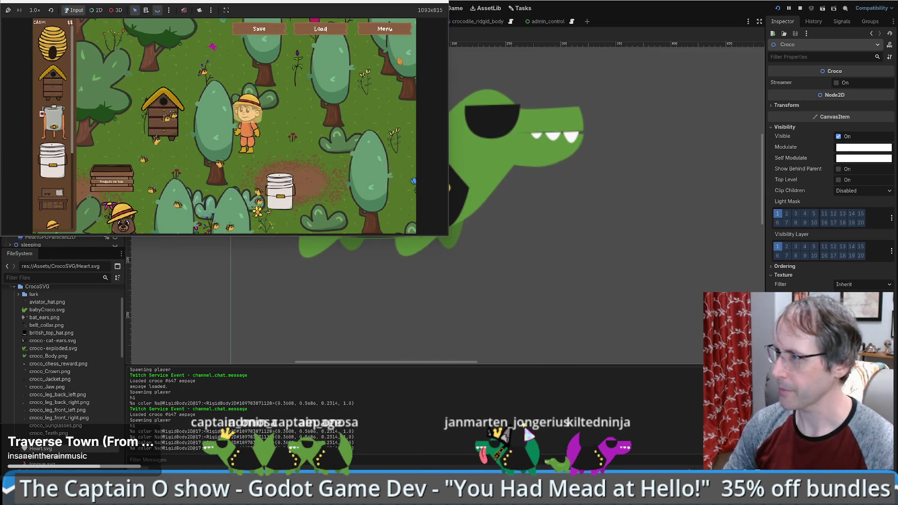
{"action": "key", "text": "alt+Tab"}
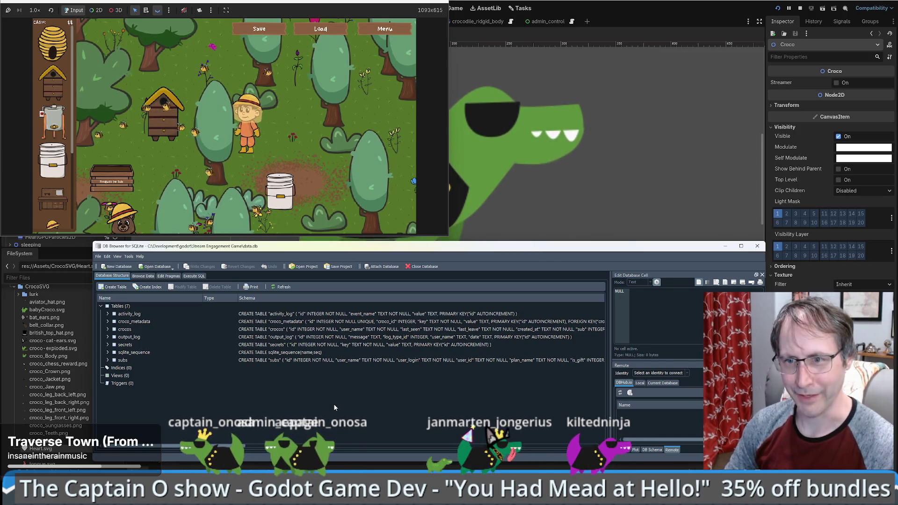
Browse the crocos table filtered to user names containing 'int' and select row 4's id 560.
{"action": "left_click_drag", "start_coordinate": [412, 250], "coordinate": [389, 257]}
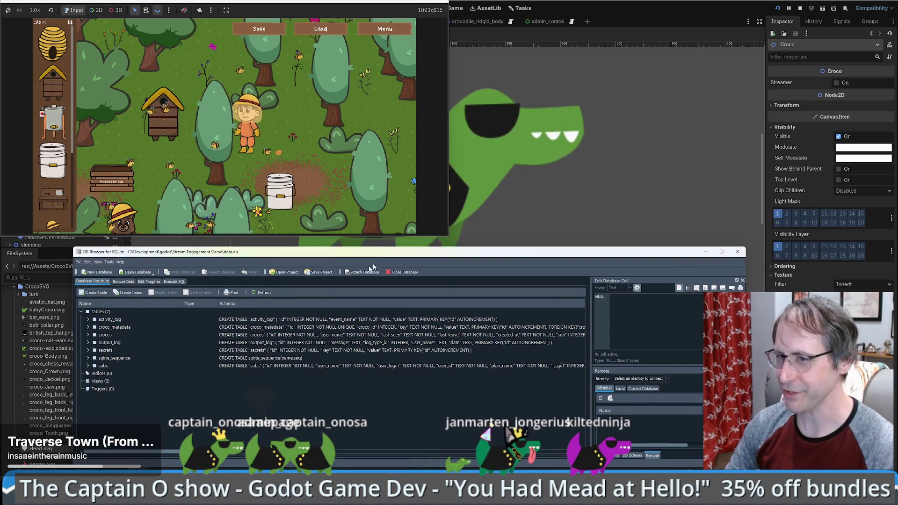
{"action": "right_click", "coordinate": [107, 335]}
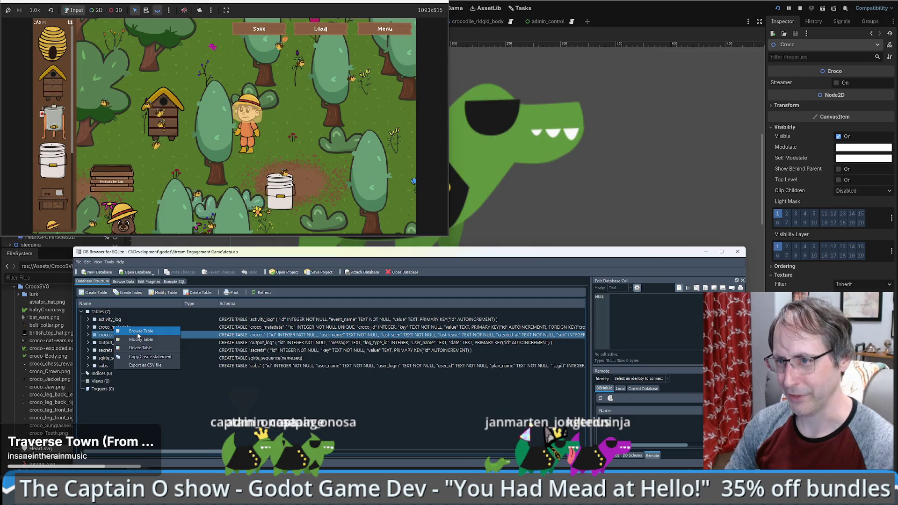
{"action": "left_click", "coordinate": [138, 332]}
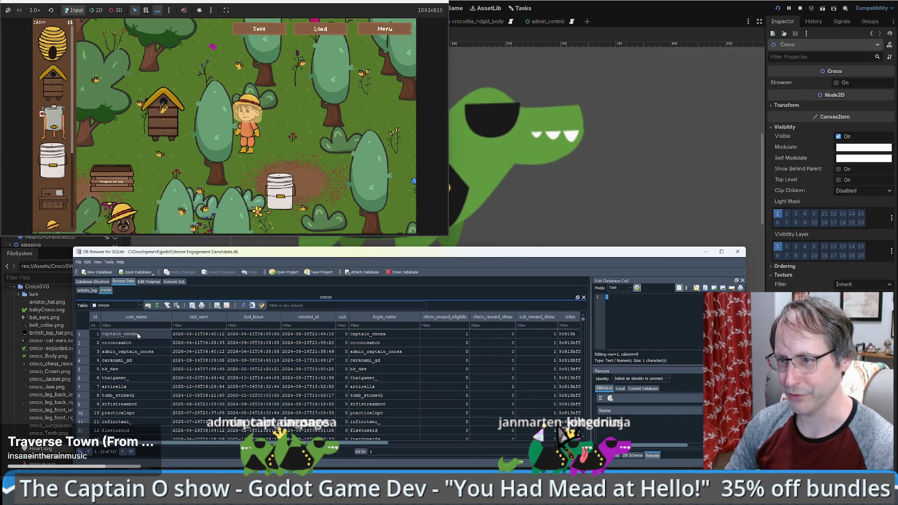
{"action": "left_click", "coordinate": [122, 326]}
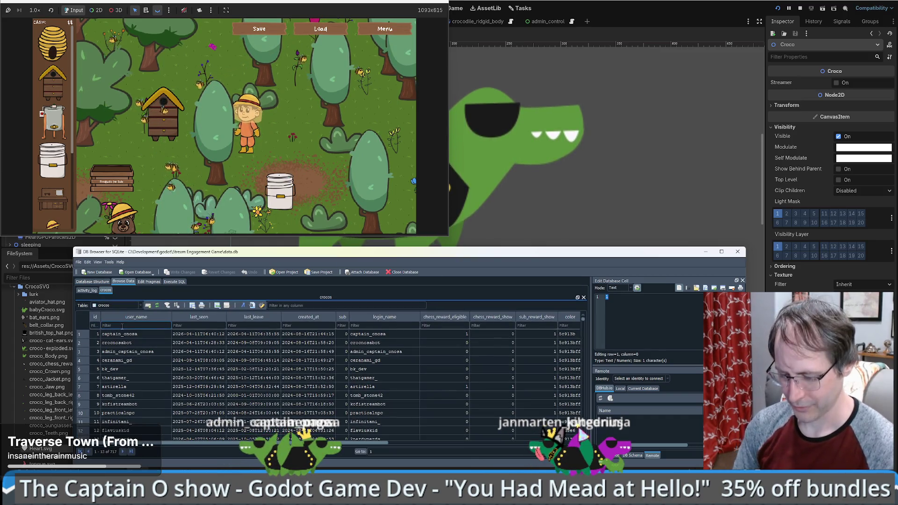
{"action": "type", "text": "int"}
{"action": "left_click", "coordinate": [95, 361]}
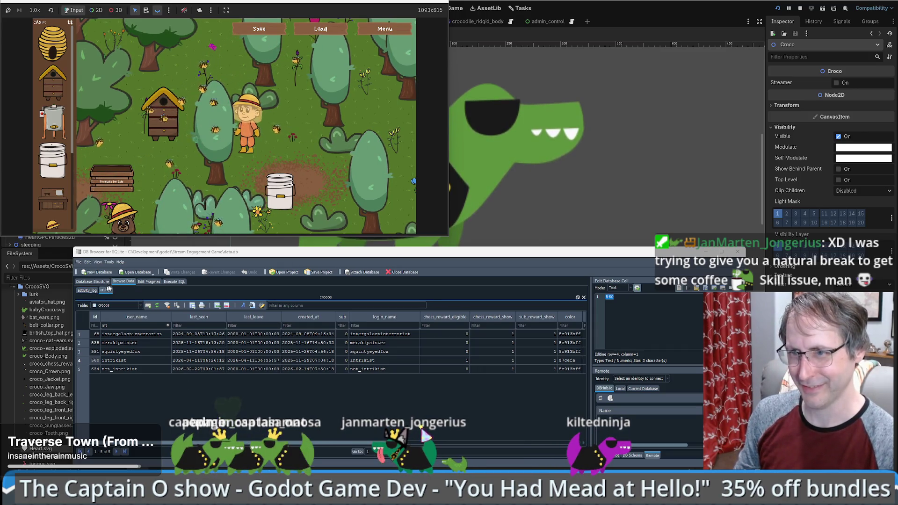
Switch from the crocos table to browsing the croco_metadata table's rows.
{"action": "left_click", "coordinate": [149, 282]}
{"action": "left_click", "coordinate": [126, 283]}
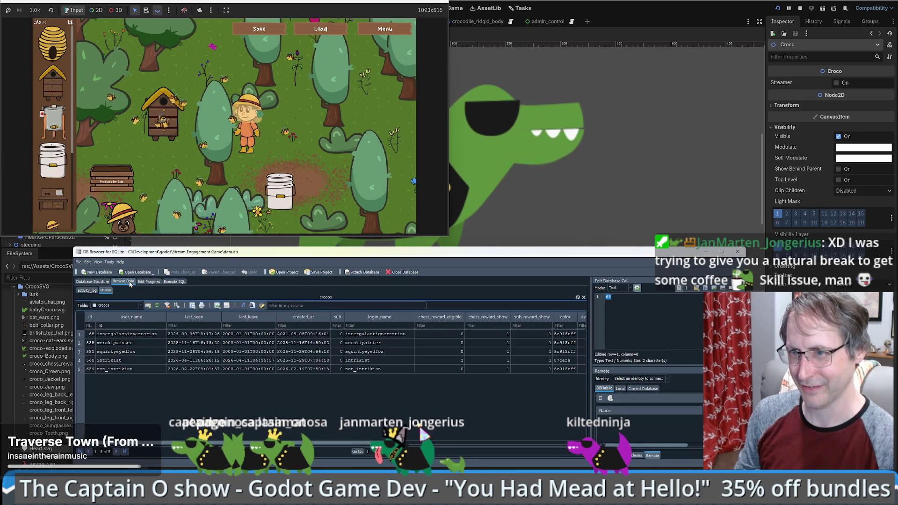
{"action": "left_click", "coordinate": [93, 282]}
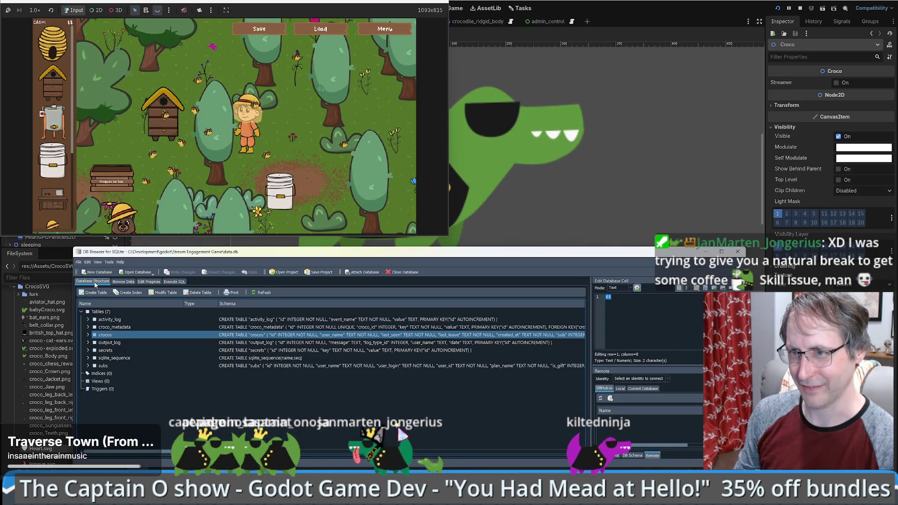
{"action": "left_click", "coordinate": [123, 329]}
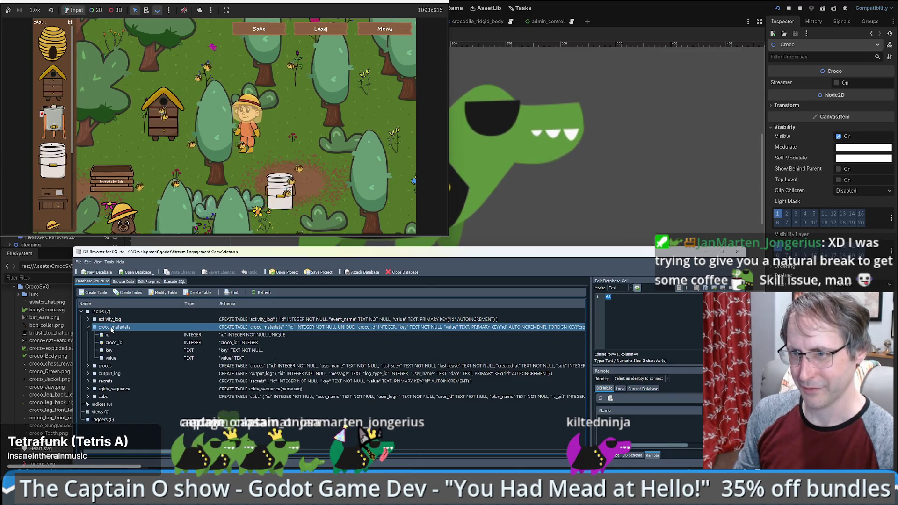
{"action": "right_click", "coordinate": [111, 328]}
{"action": "left_click", "coordinate": [141, 323]}
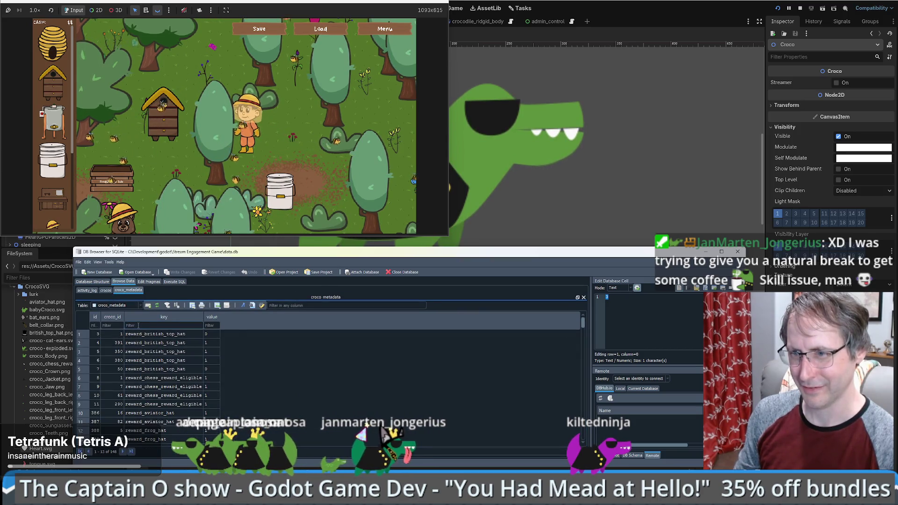
Filter the key column by 'simp', rename that key to smitten, and write the change to data.db.
{"action": "left_click", "coordinate": [138, 325]}
{"action": "type", "text": "simp"}
{"action": "left_click", "coordinate": [136, 333]}
{"action": "type", "text": "smitten"}
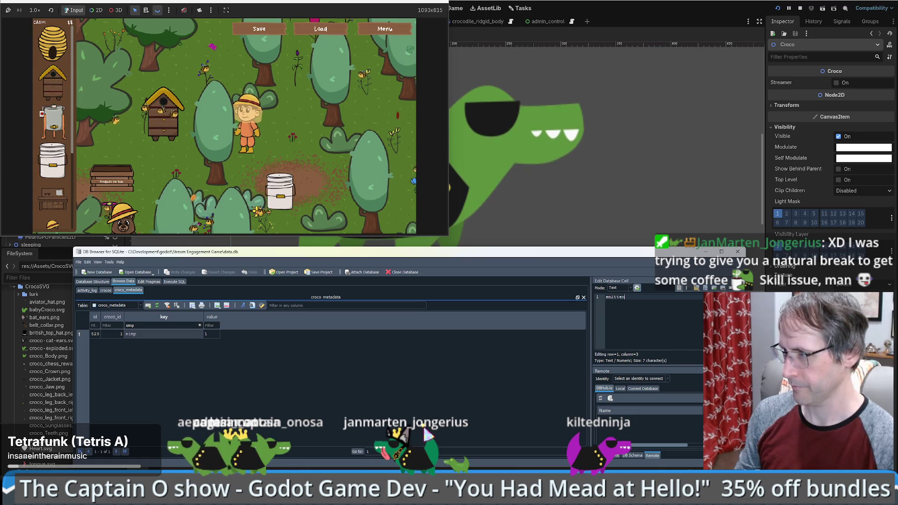
{"action": "key", "text": "ctrl+Return"}
{"action": "key", "text": "ctrl+s"}
{"action": "left_click", "coordinate": [518, 3]}
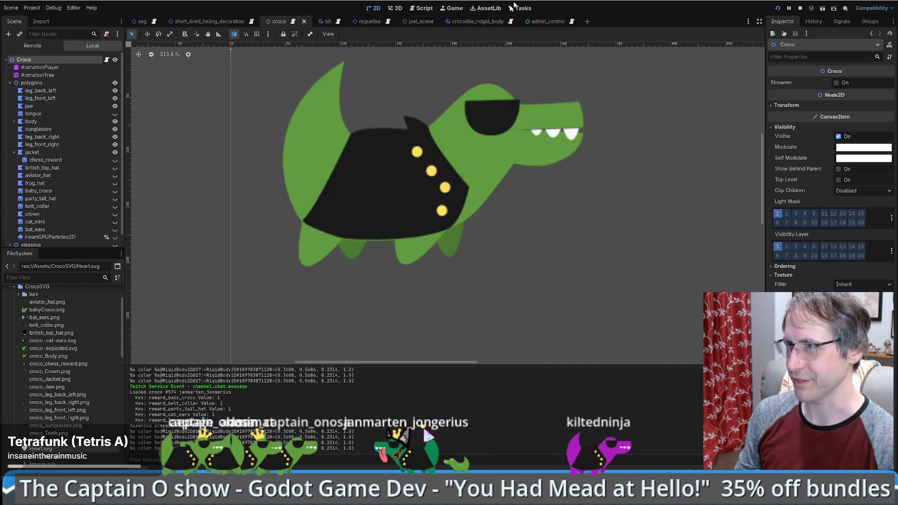
Search project files for whole-word 'simp' and replace the crocscript.gd match with 'smitten'.
{"action": "left_click", "coordinate": [293, 21]}
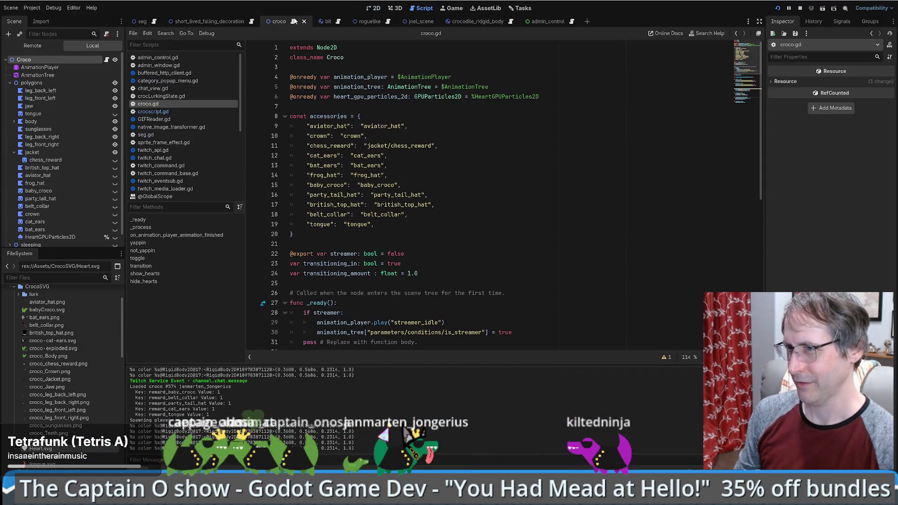
{"action": "left_click", "coordinate": [517, 185]}
{"action": "key", "text": "ctrl+shift+f"}
{"action": "type", "text": "simp"}
{"action": "key", "text": "Return"}
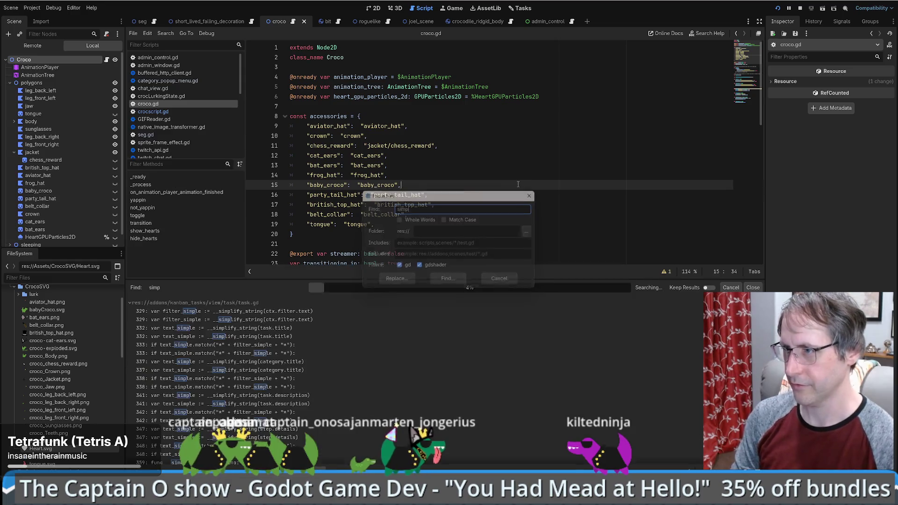
{"action": "key", "text": "ctrl+shift+f"}
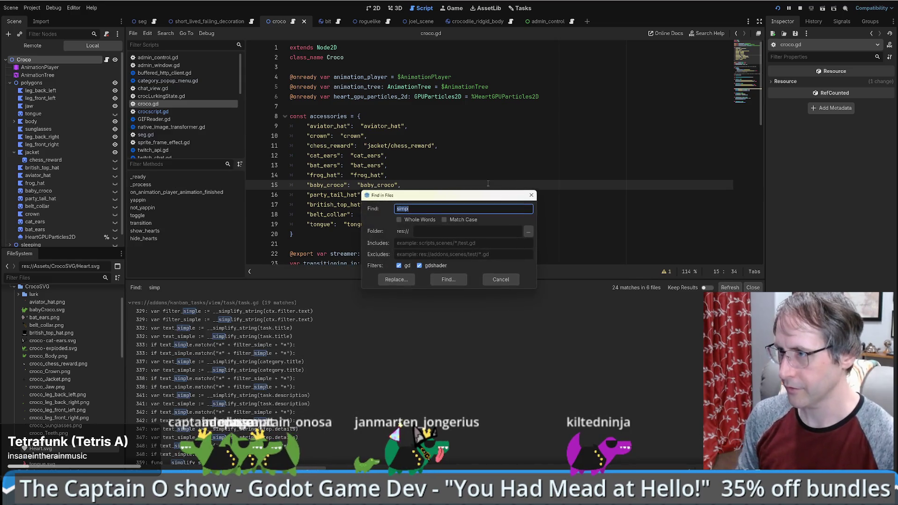
{"action": "left_click", "coordinate": [412, 220]}
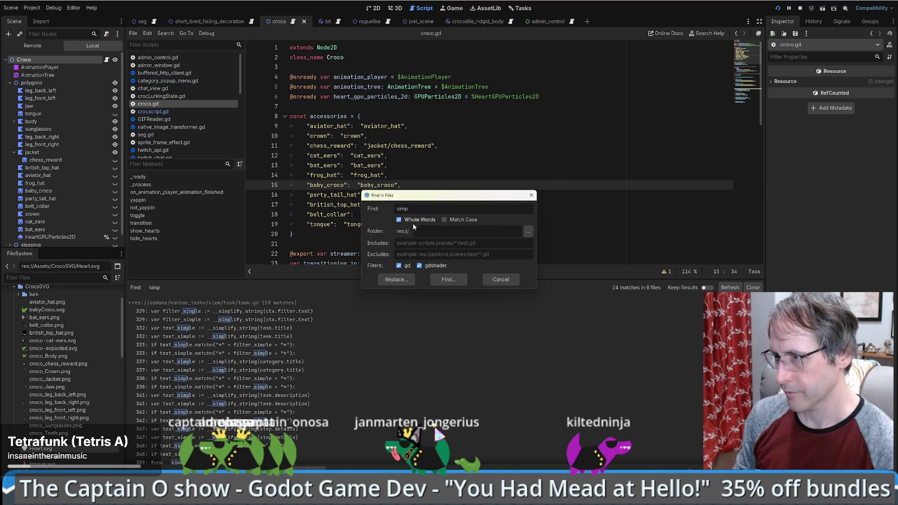
{"action": "left_click", "coordinate": [396, 279]}
{"action": "left_click", "coordinate": [309, 312]}
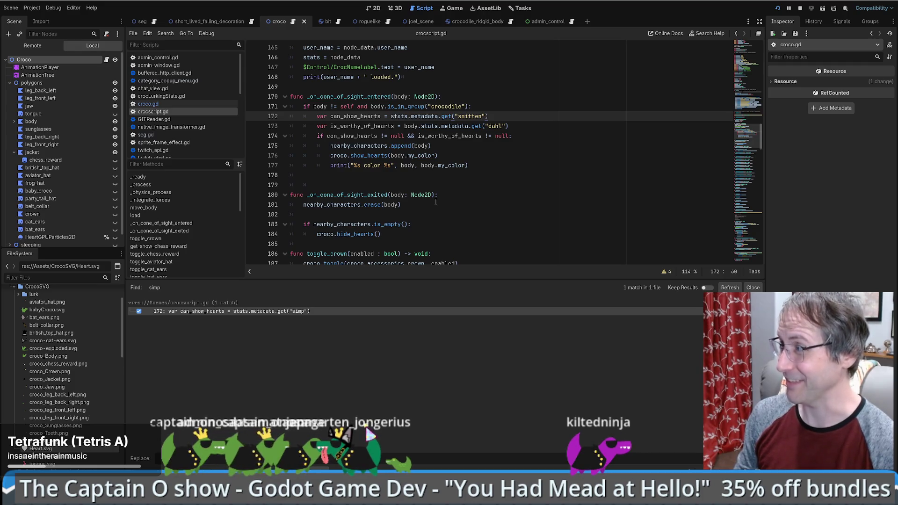
Review lines 175–181 of crocscript.gd, then switch back to DB Browser for SQLite.
{"action": "left_click", "coordinate": [529, 206]}
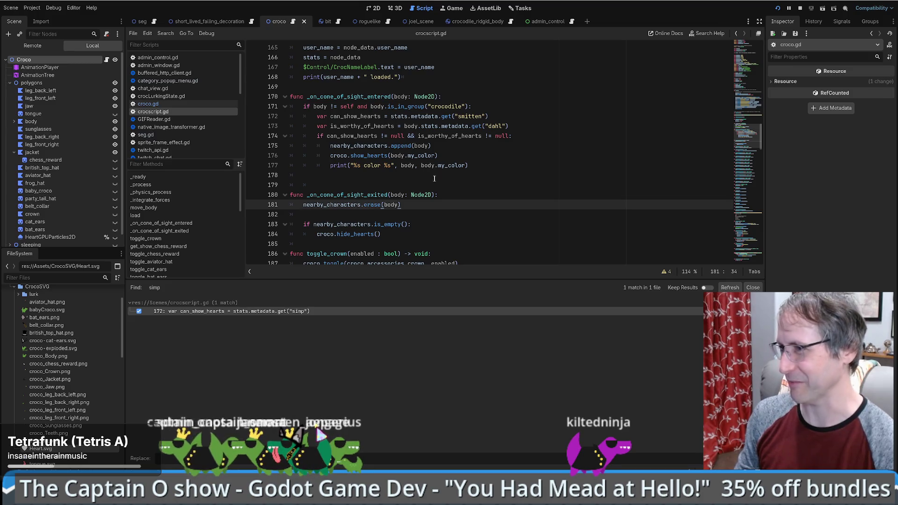
{"action": "left_click", "coordinate": [488, 147]}
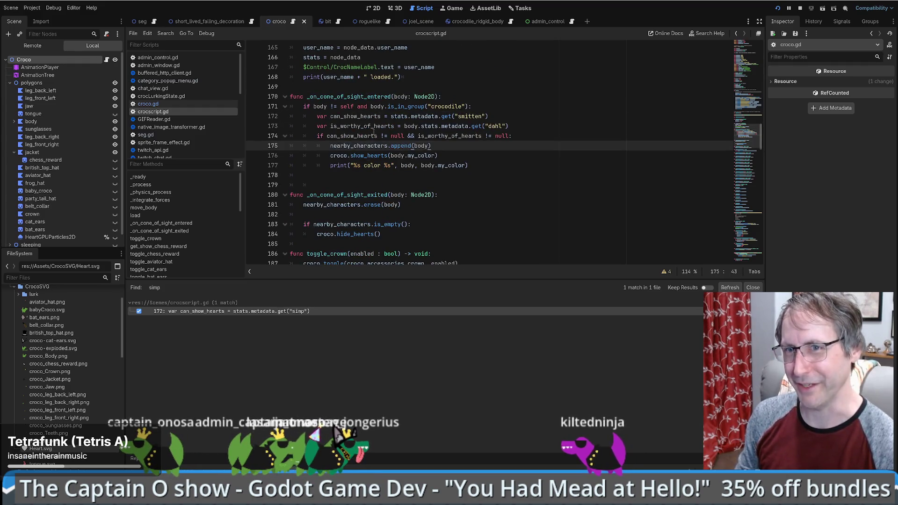
{"action": "scroll", "coordinate": [386, 150], "scroll_direction": "down", "scroll_amount": 5}
{"action": "scroll", "coordinate": [397, 169], "scroll_direction": "up", "scroll_amount": 5}
{"action": "scroll", "coordinate": [397, 170], "scroll_direction": "up", "scroll_amount": 2}
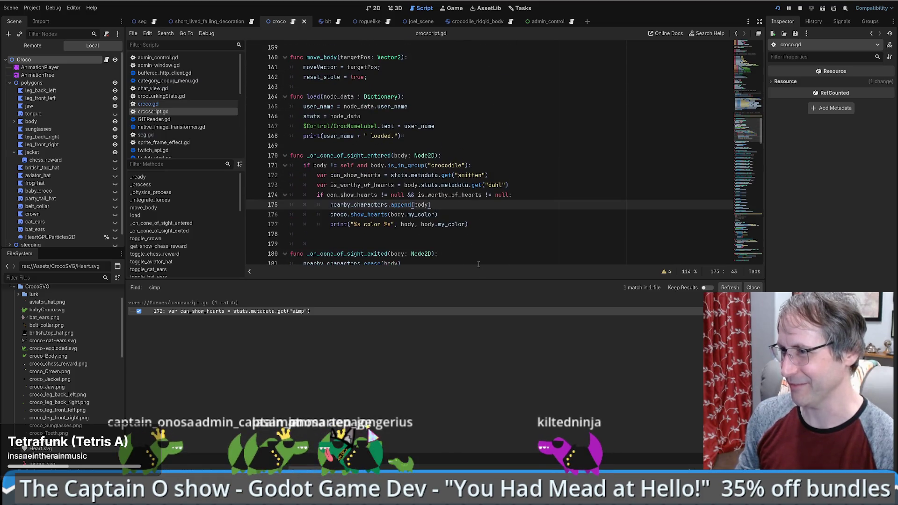
{"action": "scroll", "coordinate": [476, 252], "scroll_direction": "down", "scroll_amount": 4}
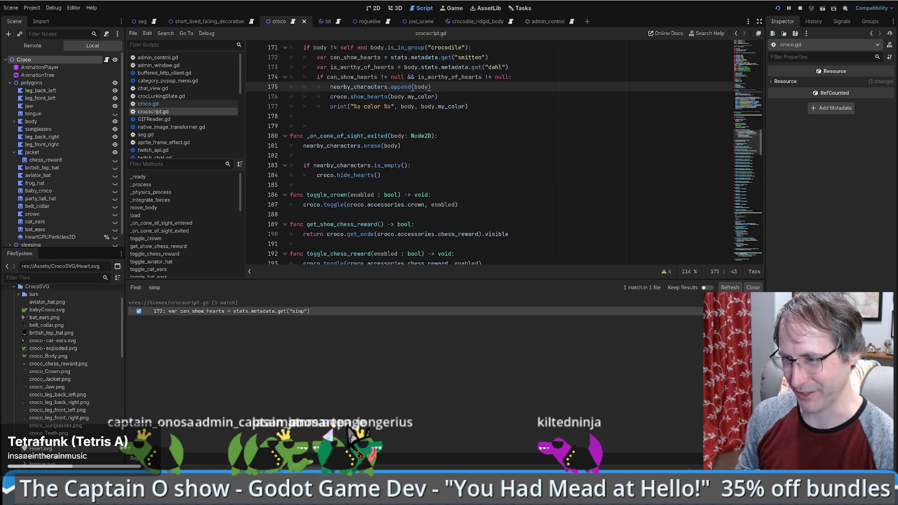
{"action": "key", "text": "alt+Tab"}
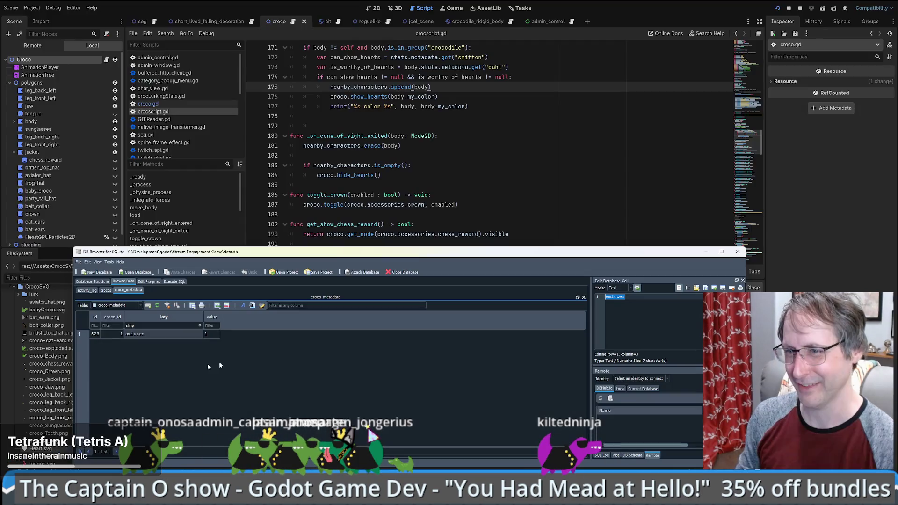
Clear the croco_metadata key filter and look up croco id 560 in the crocos table.
{"action": "left_click", "coordinate": [159, 334]}
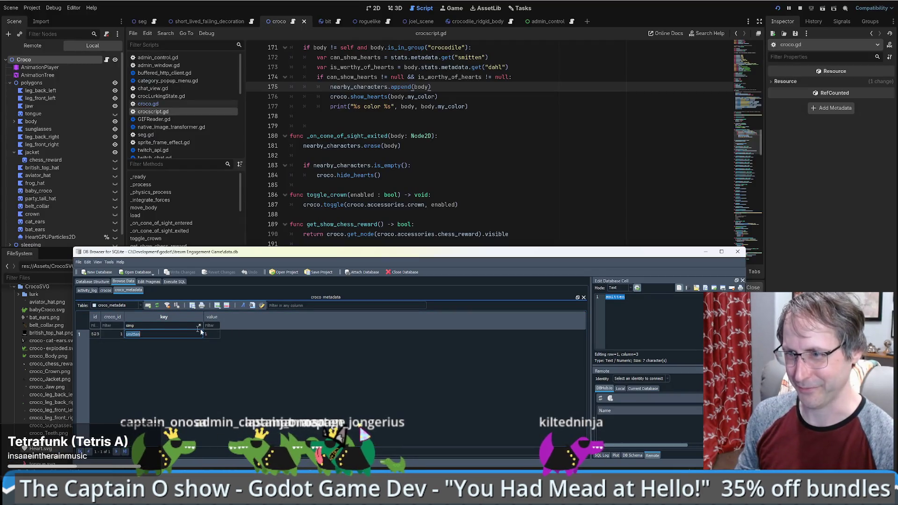
{"action": "left_click", "coordinate": [200, 326]}
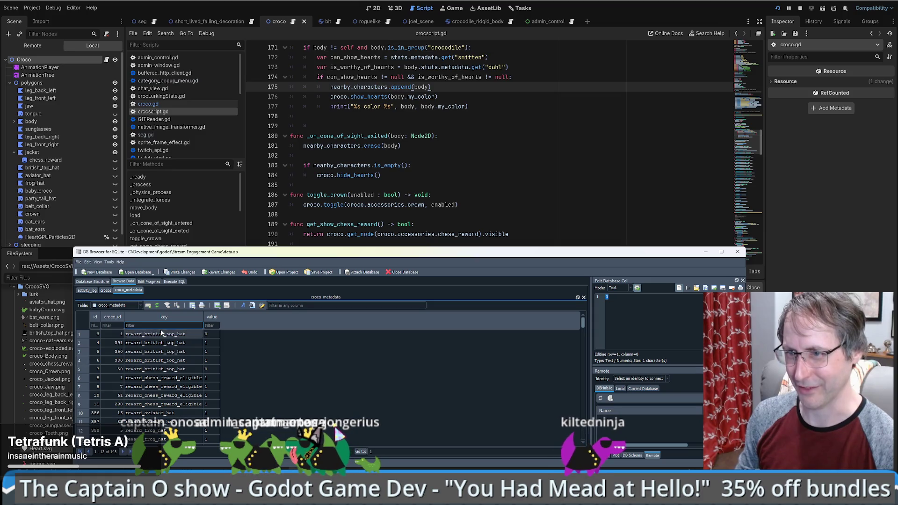
{"action": "left_click", "coordinate": [105, 291]}
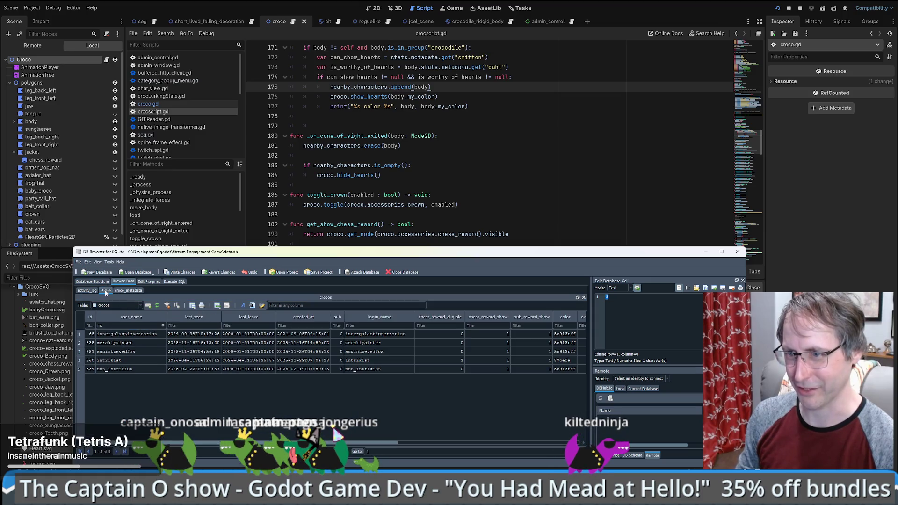
{"action": "left_click", "coordinate": [91, 360]}
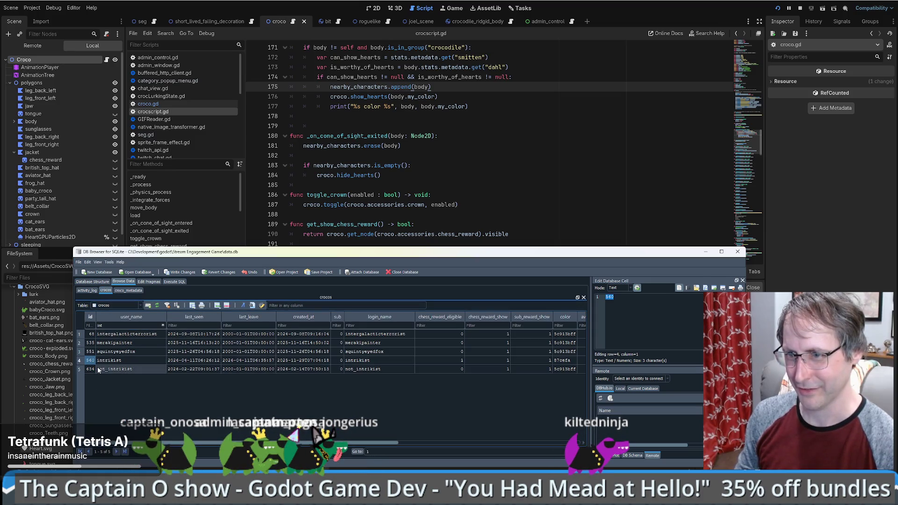
{"action": "left_click", "coordinate": [131, 291]}
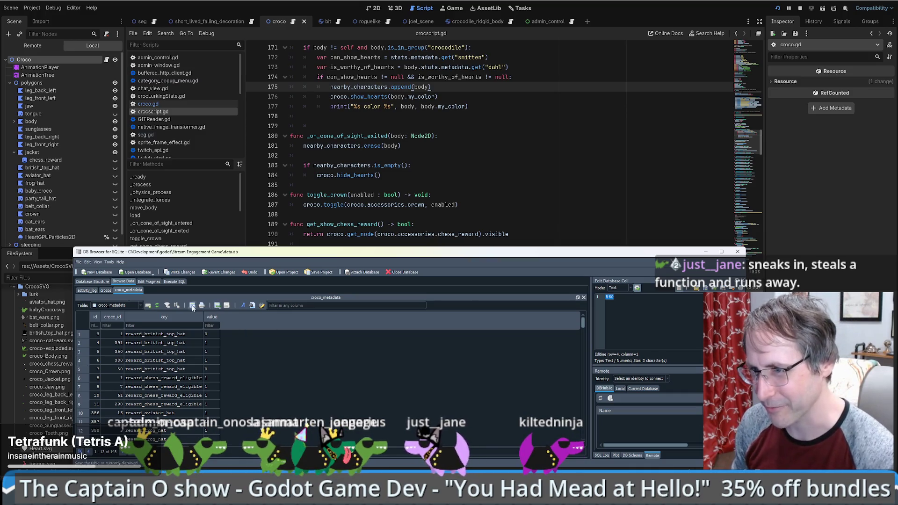
Try and cancel the New Record form, enlarge the database window, and save pending changes.
{"action": "left_click", "coordinate": [217, 306]}
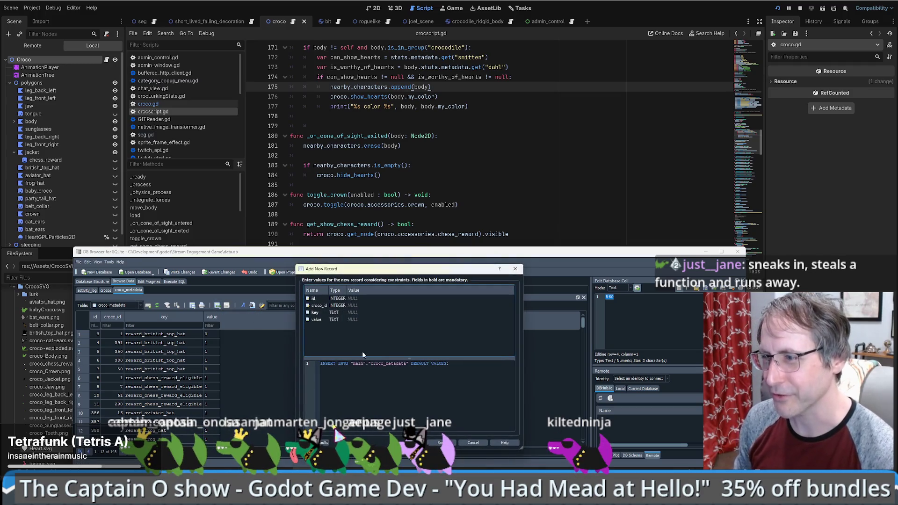
{"action": "left_click", "coordinate": [475, 443]}
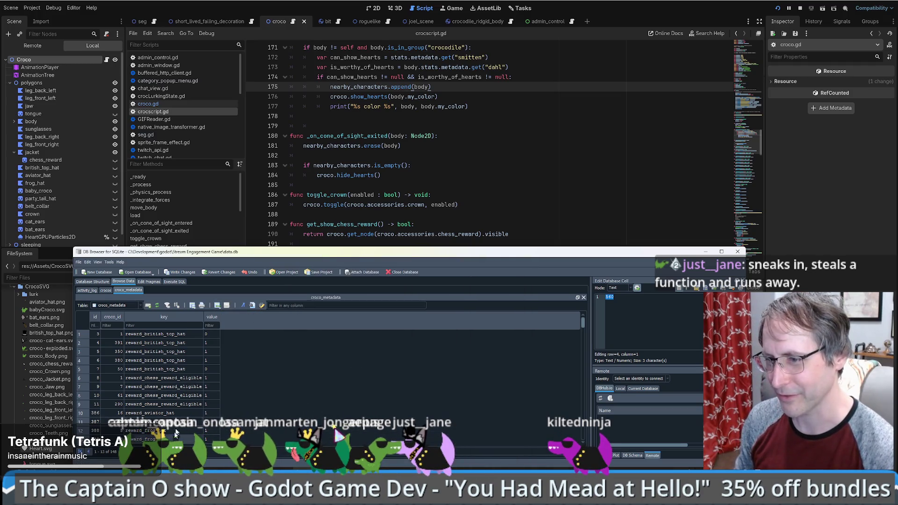
{"action": "left_click", "coordinate": [218, 306]}
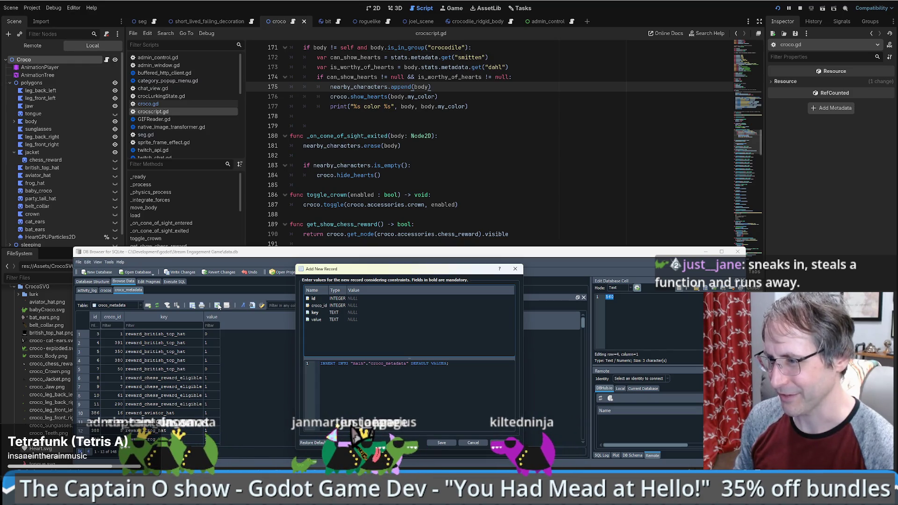
{"action": "left_click", "coordinate": [474, 443]}
{"action": "left_click_drag", "start_coordinate": [583, 322], "coordinate": [577, 458]}
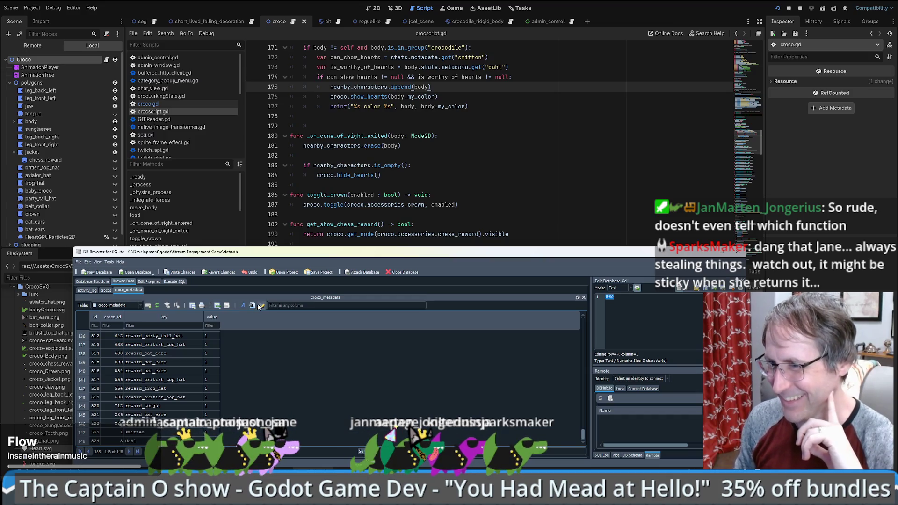
{"action": "left_click", "coordinate": [218, 306]}
{"action": "left_click", "coordinate": [454, 375]}
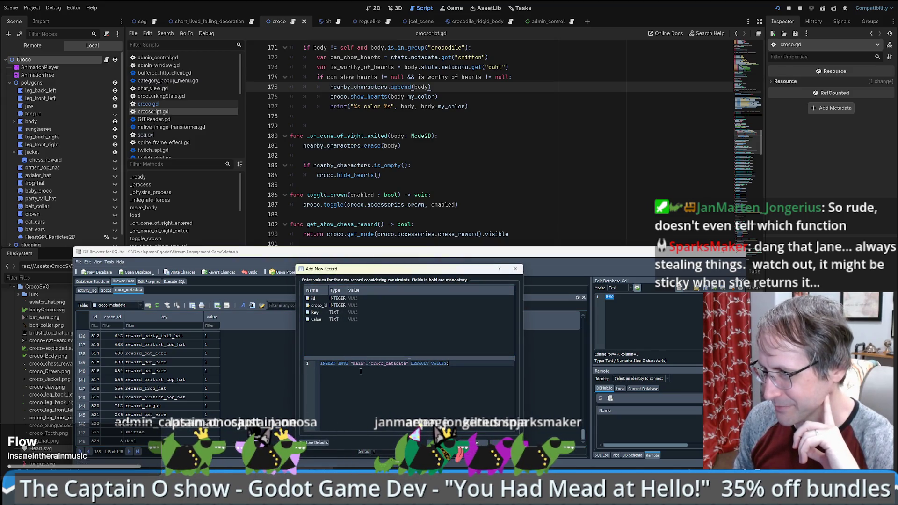
{"action": "key", "text": "Escape"}
{"action": "scroll", "coordinate": [226, 319], "scroll_direction": "up", "scroll_amount": 1}
{"action": "mouse_move", "coordinate": [363, 249]}
{"action": "left_mouse_down"}
{"action": "mouse_move", "coordinate": [374, 216]}
{"action": "mouse_move", "coordinate": [384, 220]}
{"action": "left_mouse_up"}
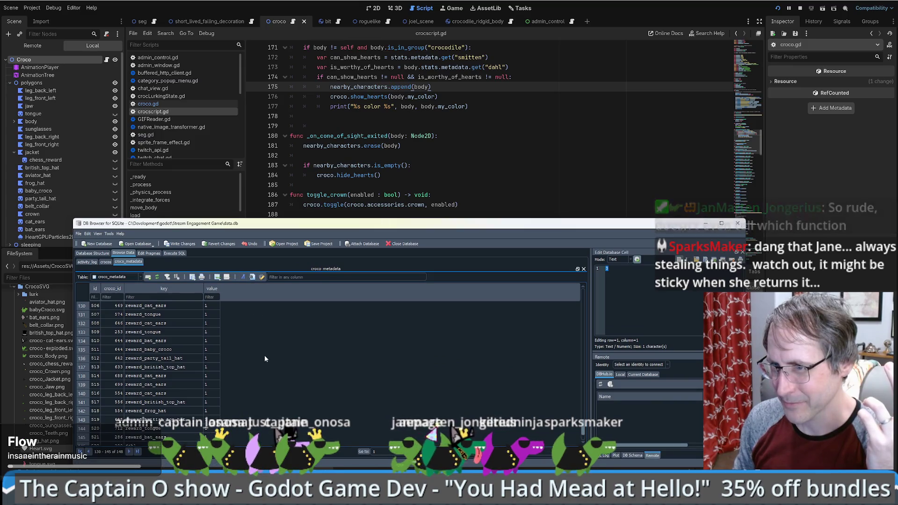
{"action": "left_click", "coordinate": [106, 262]}
{"action": "left_click", "coordinate": [126, 262]}
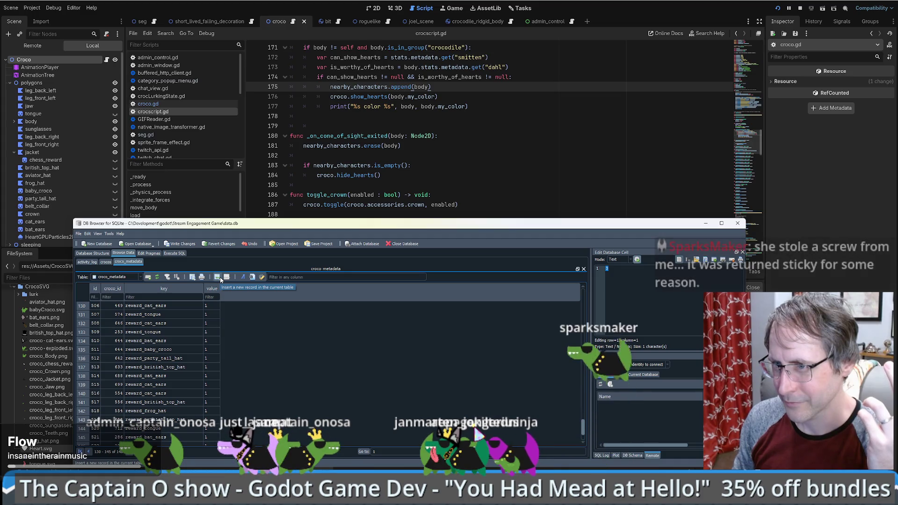
{"action": "left_click", "coordinate": [183, 244]}
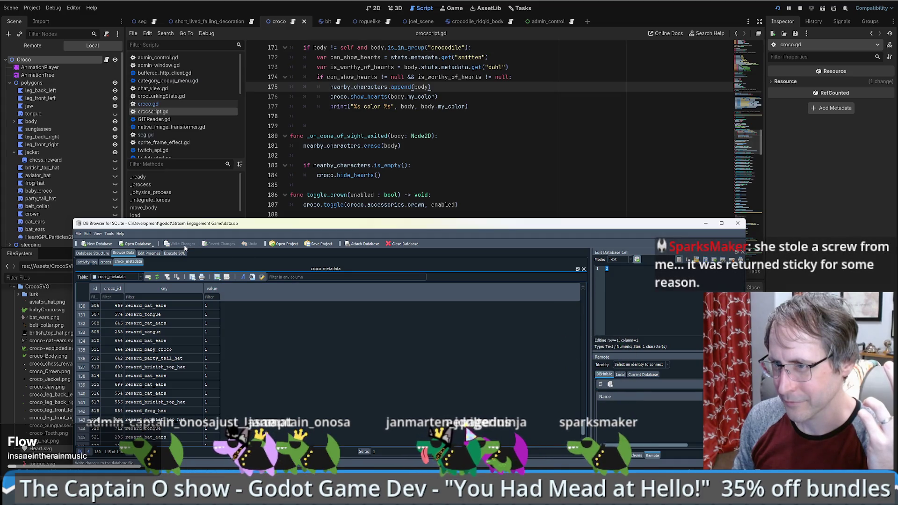
Add a croco_metadata row with croco_id 560, key smitten and value 1.
{"action": "left_click", "coordinate": [217, 276]}
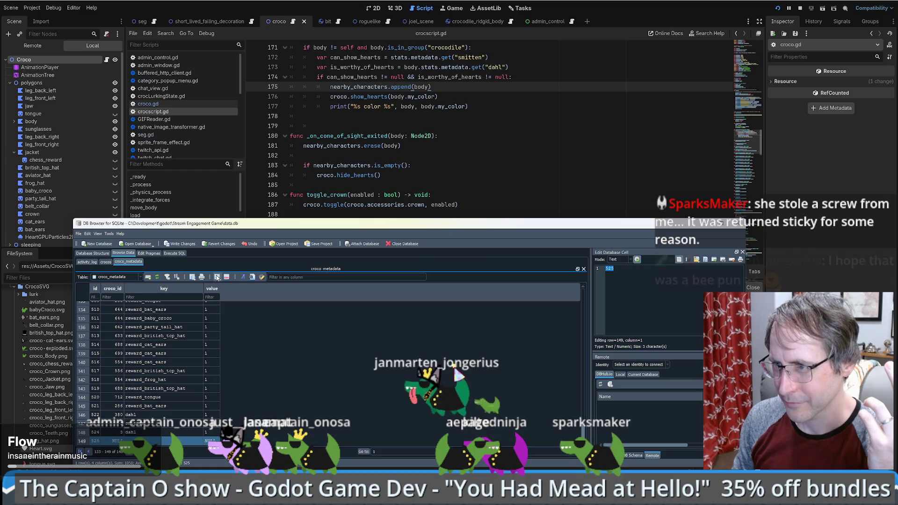
{"action": "left_click", "coordinate": [110, 441]}
{"action": "type", "text": "560"}
{"action": "key", "text": "Escape"}
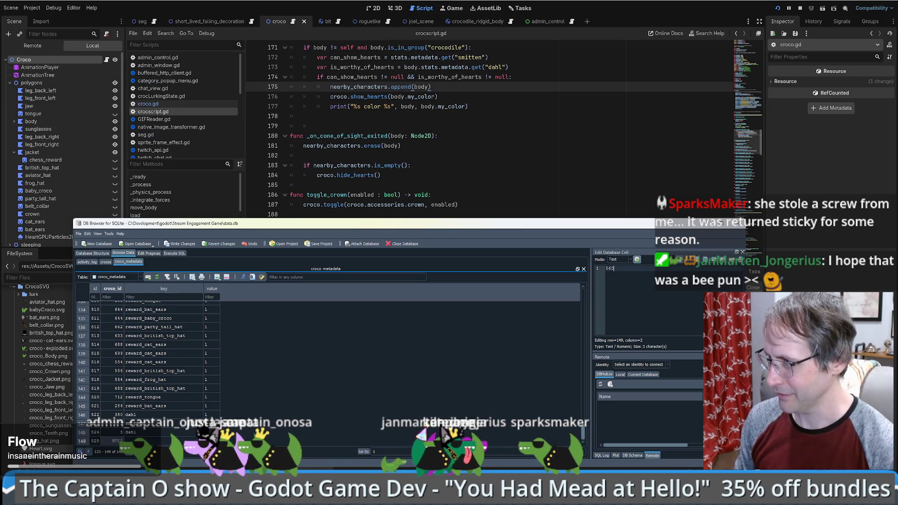
{"action": "key", "text": "Tab"}
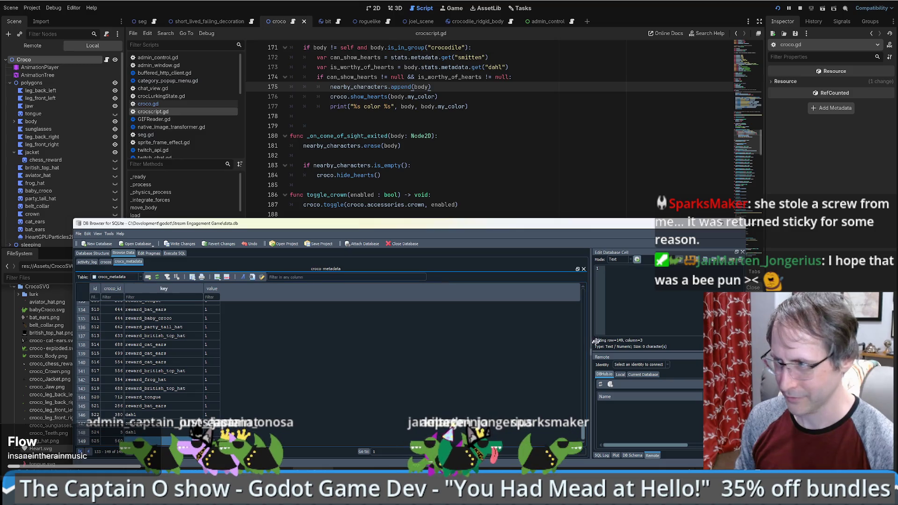
{"action": "type", "text": "smitten"}
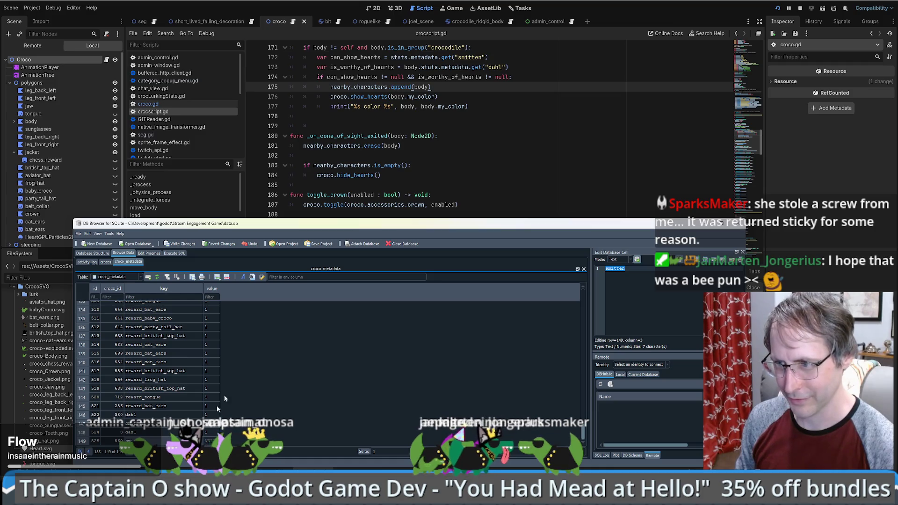
{"action": "key", "text": "Tab"}
{"action": "type", "text": "1"}
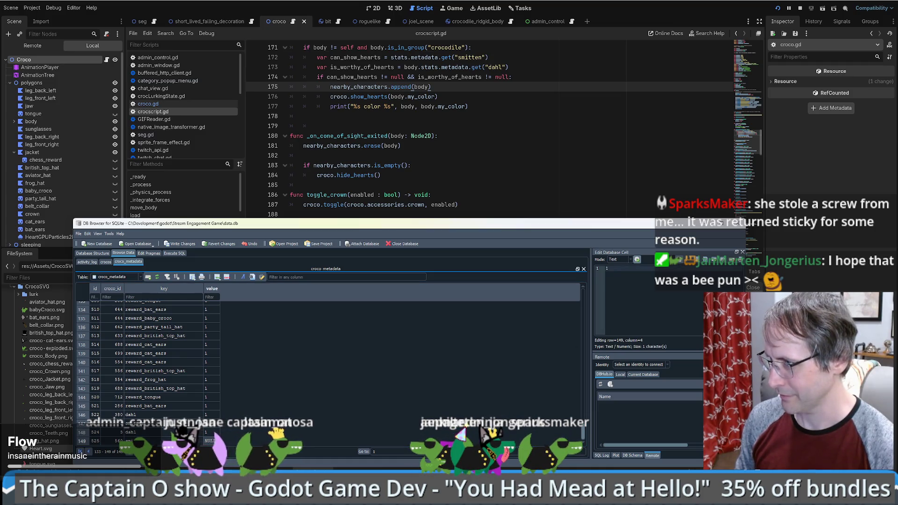
{"action": "key", "text": "Return"}
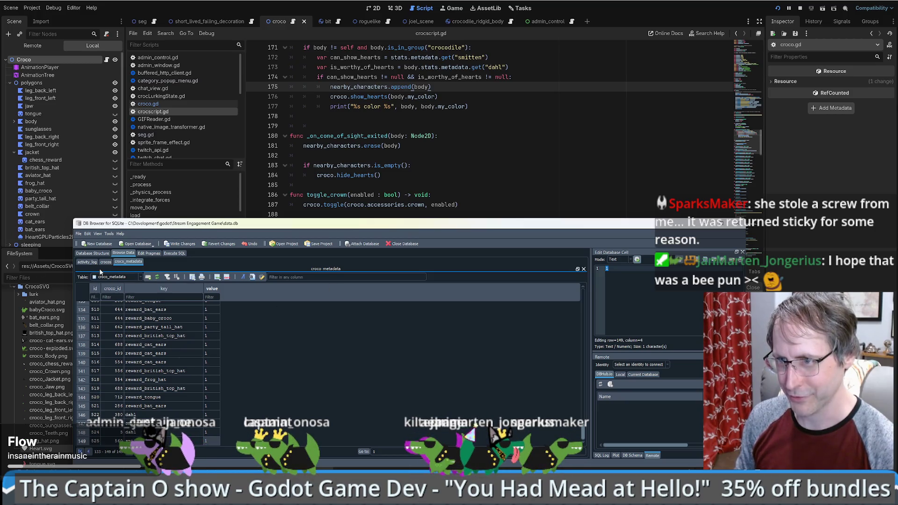
{"action": "left_click", "coordinate": [106, 262]}
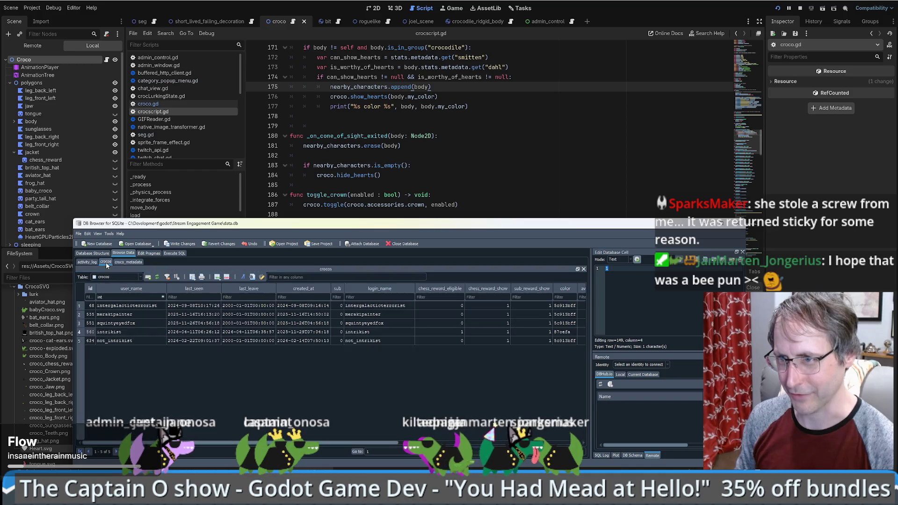
{"action": "type", "text": "inte"}
Filter crocos by user name 'jan' to find croco id 574, then return to croco_metadata.
{"action": "left_click", "coordinate": [136, 297]}
{"action": "type", "text": "aaa"}
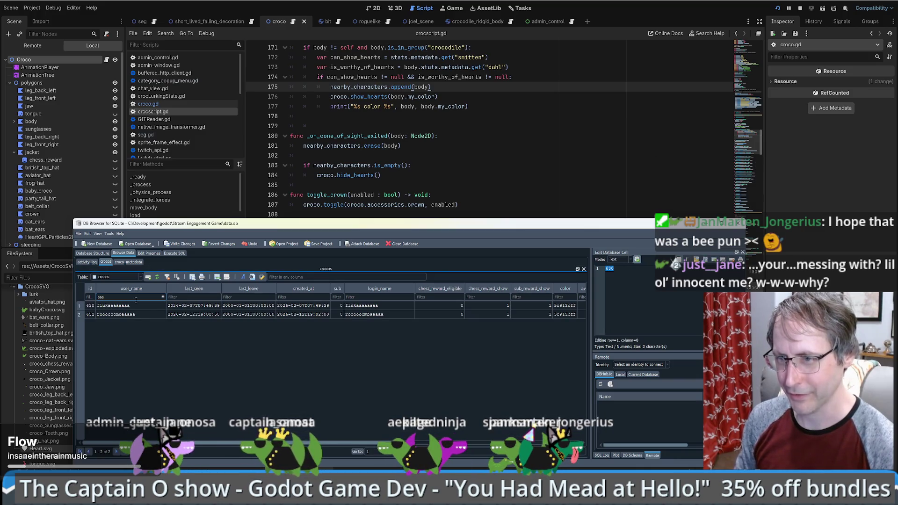
{"action": "key", "text": "BackSpace"}
{"action": "key", "text": "BackSpace"}
{"action": "key", "text": "BackSpace"}
{"action": "type", "text": "jan"}
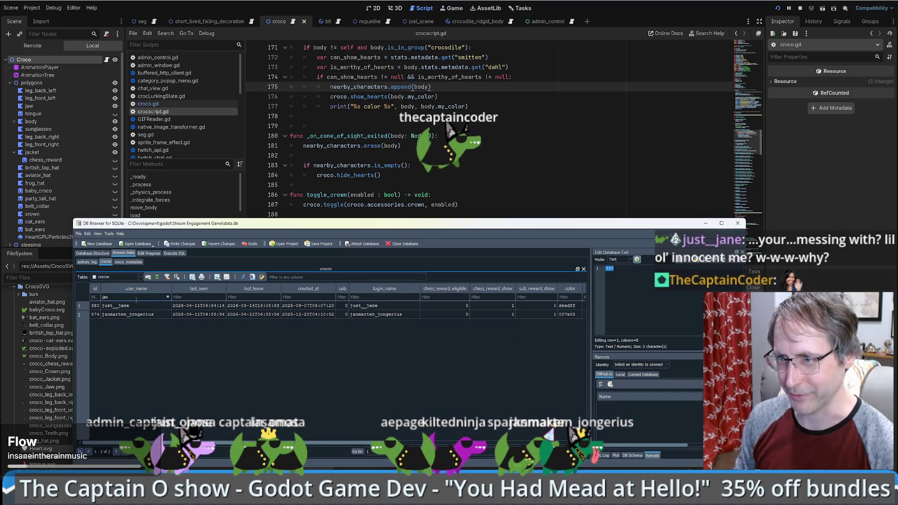
{"action": "left_click", "coordinate": [96, 314]}
{"action": "left_click", "coordinate": [124, 262]}
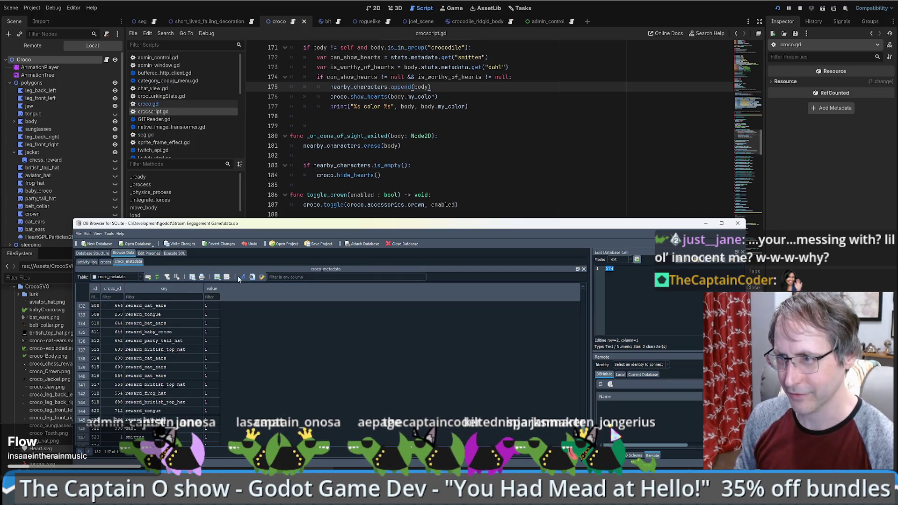
Add a new croco_metadata row with croco_id 574, key smitten and value 1.
{"action": "left_click", "coordinate": [217, 277]}
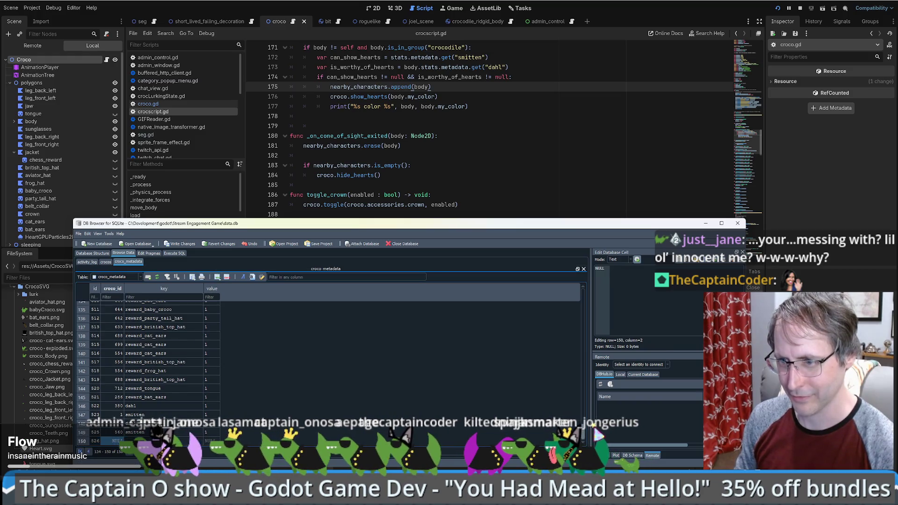
{"action": "type", "text": "574"}
{"action": "key", "text": "Tab"}
{"action": "type", "text": "smitten"}
{"action": "key", "text": "Tab"}
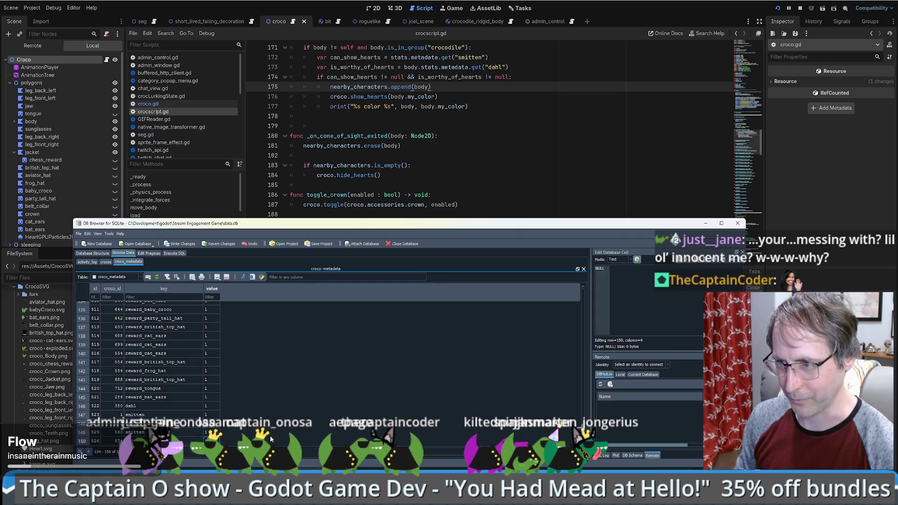
{"action": "type", "text": "1"}
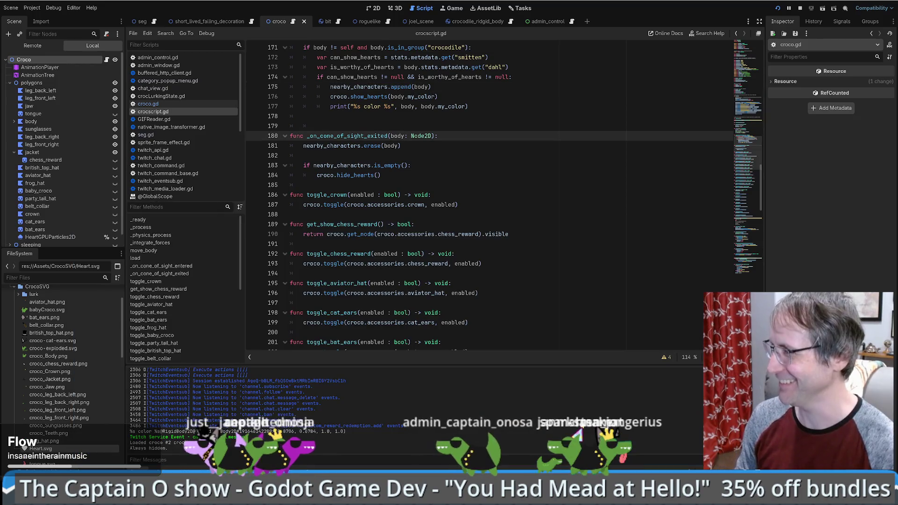
Switch to seg.gd and search for the spawn-gift handler line.
{"action": "left_click", "coordinate": [493, 194]}
{"action": "scroll", "coordinate": [432, 132], "scroll_direction": "up", "scroll_amount": 4}
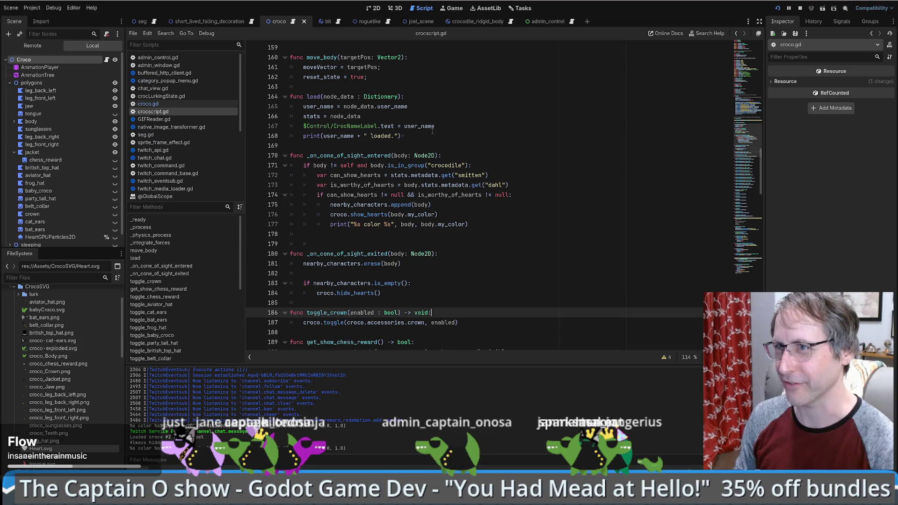
{"action": "left_click", "coordinate": [152, 22]}
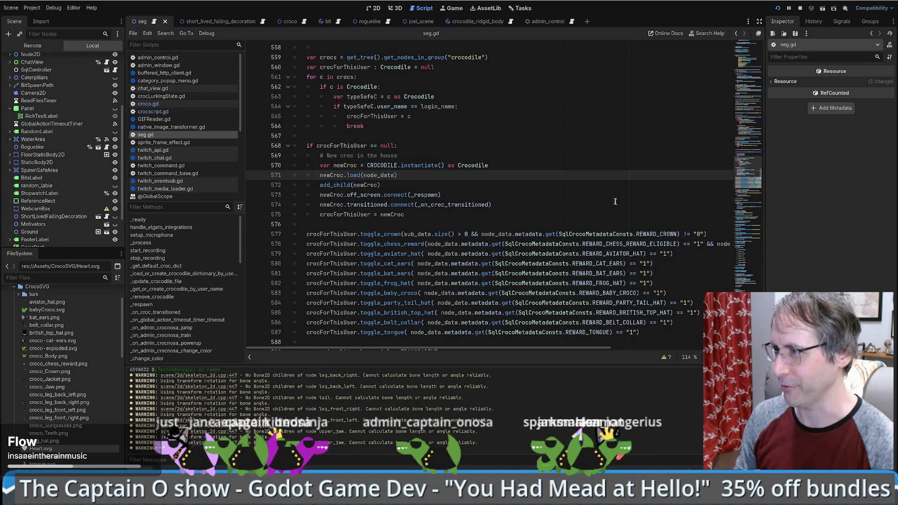
{"action": "scroll", "coordinate": [609, 194], "scroll_direction": "down", "scroll_amount": 10}
{"action": "key", "text": "ctrl+f"}
{"action": "type", "text": "g"}
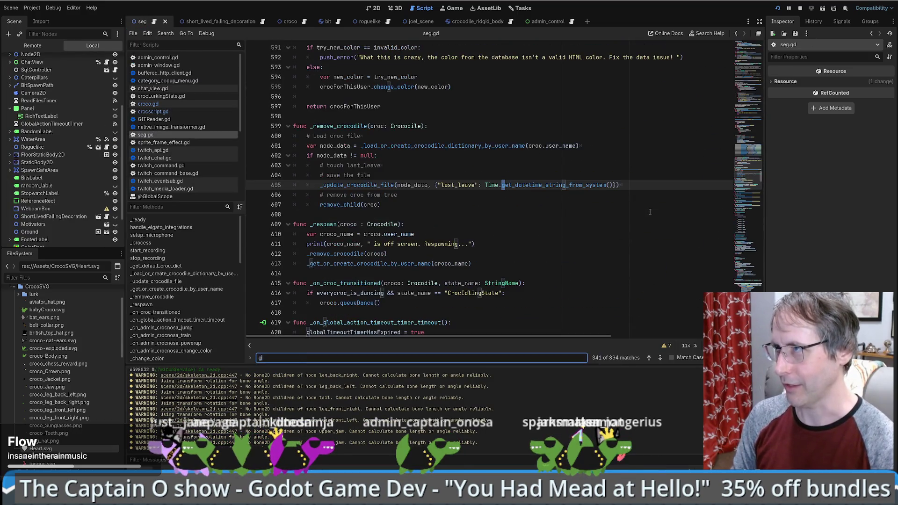
{"action": "type", "text": "s"}
{"action": "type", "text": "spa"}
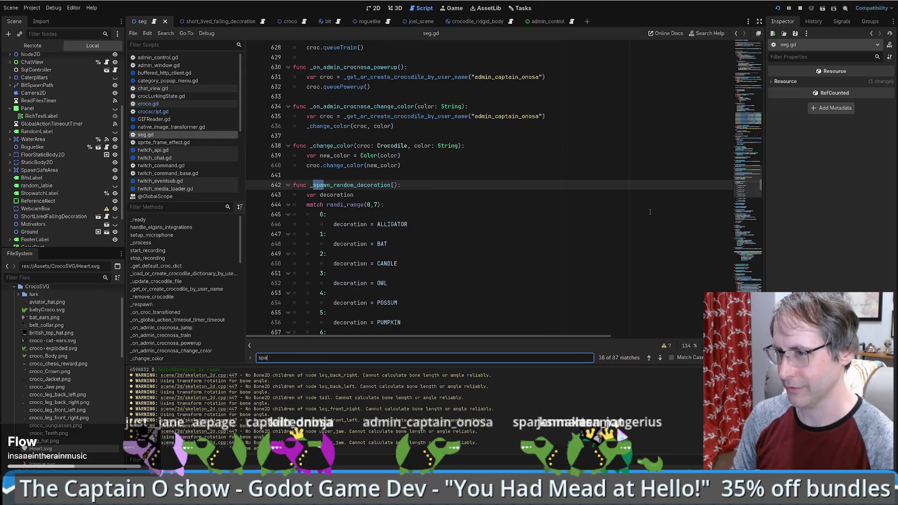
{"action": "type", "text": "g"}
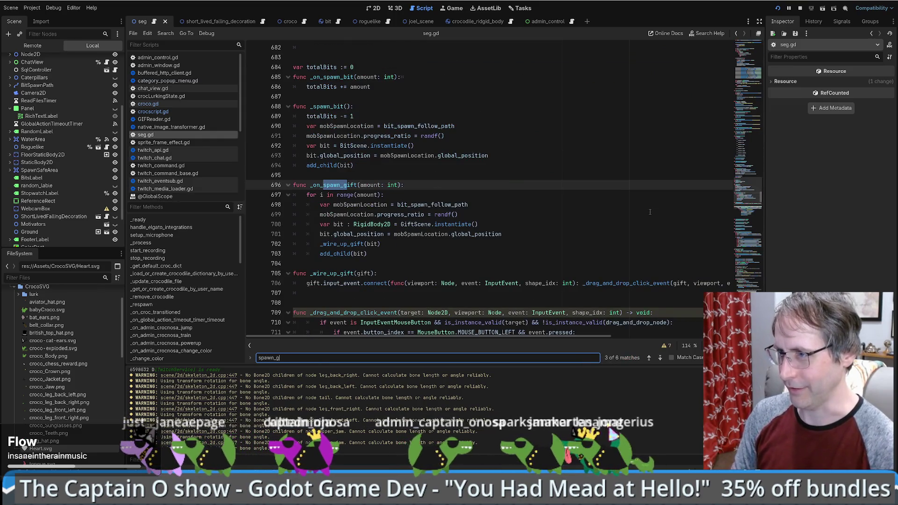
{"action": "key", "text": "Return"}
{"action": "key", "text": "Return"}
{"action": "key", "text": "Return"}
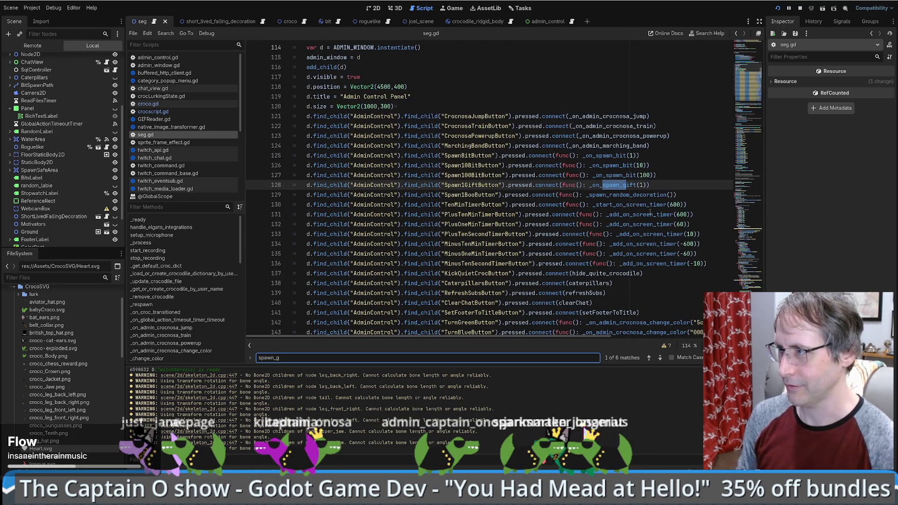
{"action": "key", "text": "Escape"}
Change line 128 to _on_spawn_gift(51), save to test, then restore it to 1.
{"action": "left_click", "coordinate": [644, 185]}
{"action": "type", "text": "5"}
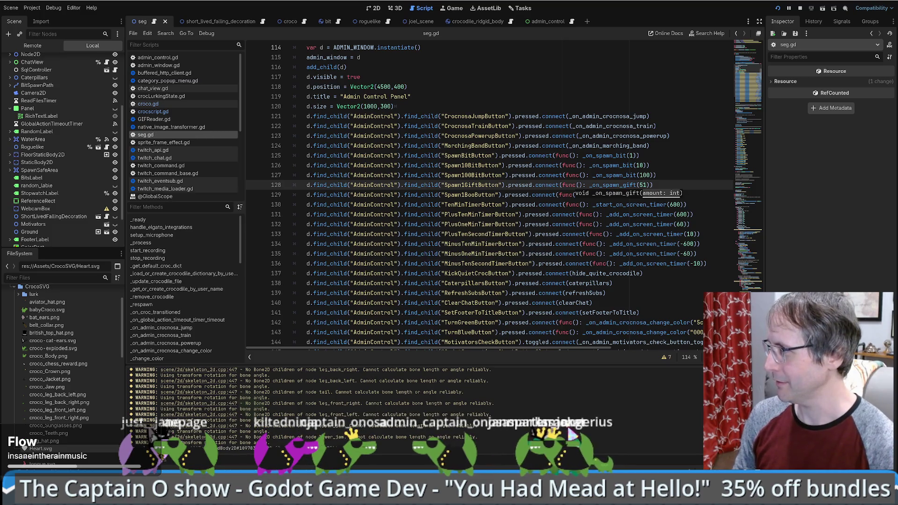
{"action": "key", "text": "ctrl+s"}
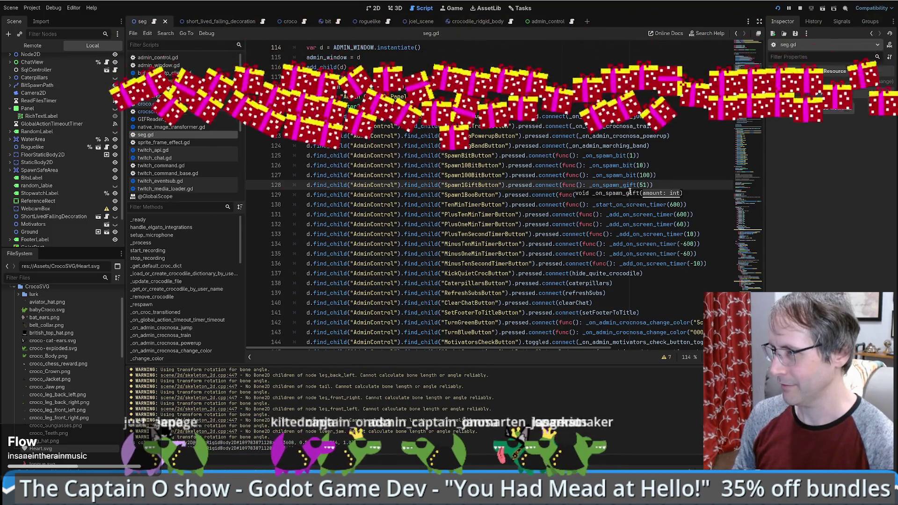
{"action": "key", "text": "BackSpace"}
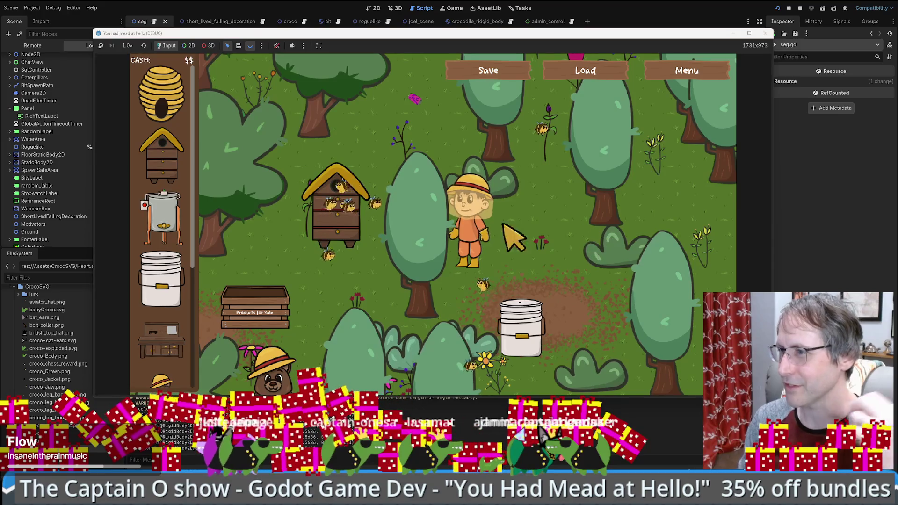
Place a Crafting Table and a Honey Extractor in the field.
{"action": "left_click_drag", "start_coordinate": [166, 341], "coordinate": [548, 286]}
{"action": "left_click", "coordinate": [540, 275]}
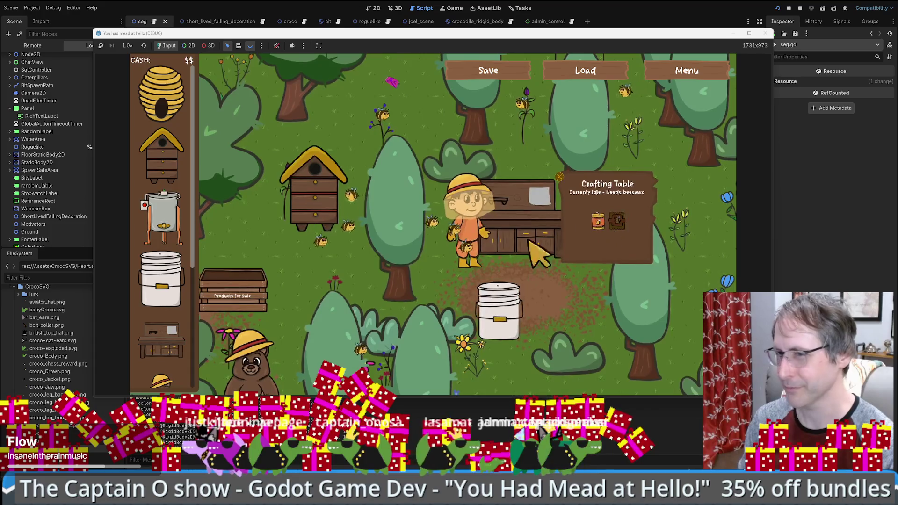
{"action": "left_click", "coordinate": [482, 323]}
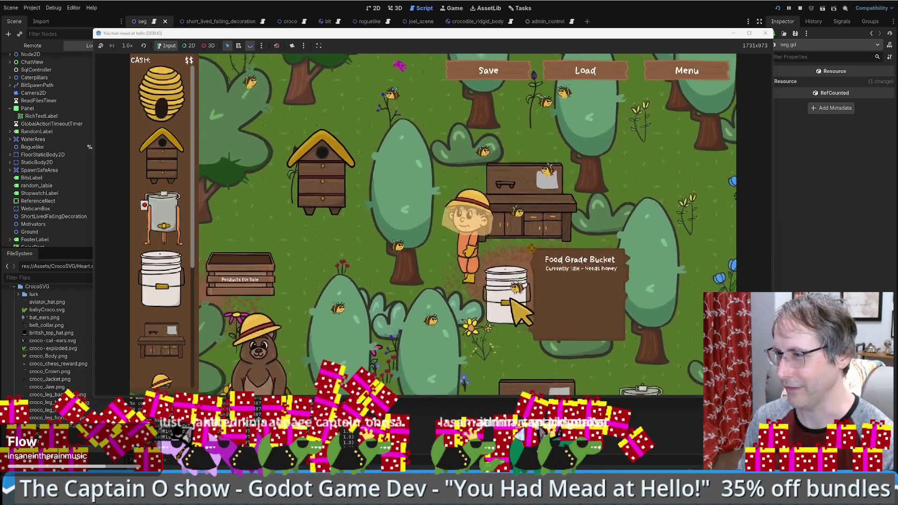
{"action": "mouse_move", "coordinate": [162, 215]}
{"action": "left_mouse_down"}
{"action": "mouse_move", "coordinate": [289, 229]}
{"action": "mouse_move", "coordinate": [430, 206]}
{"action": "mouse_move", "coordinate": [444, 197]}
{"action": "mouse_move", "coordinate": [451, 161]}
{"action": "mouse_move", "coordinate": [457, 170]}
{"action": "mouse_move", "coordinate": [446, 160]}
{"action": "left_mouse_up"}
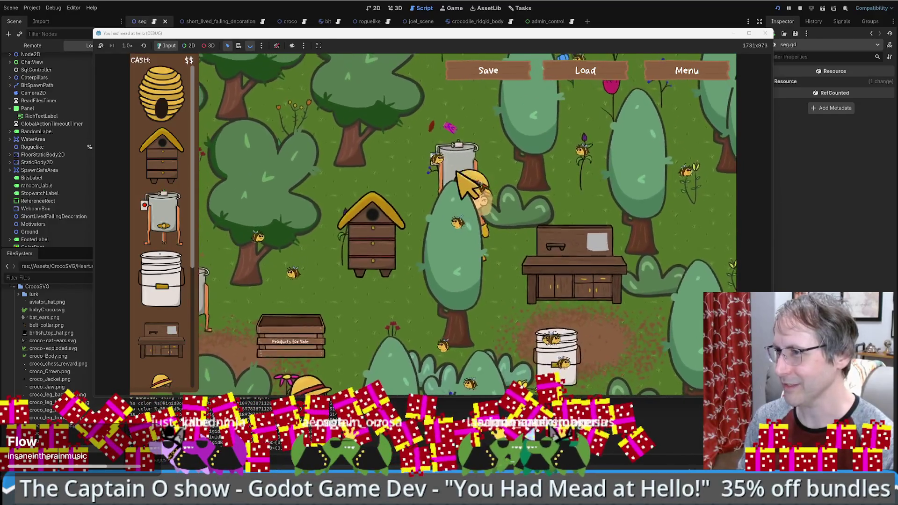
Take beeswax from the extractor, load it onto the Crafting Table, and walk the farmer back.
{"action": "left_click", "coordinate": [572, 283]}
{"action": "left_click", "coordinate": [572, 283]}
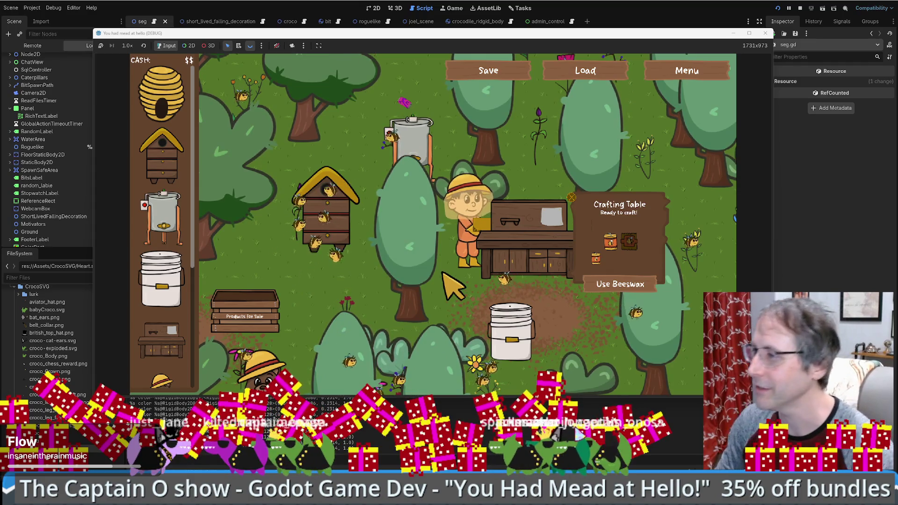
{"action": "left_click", "coordinate": [635, 278]}
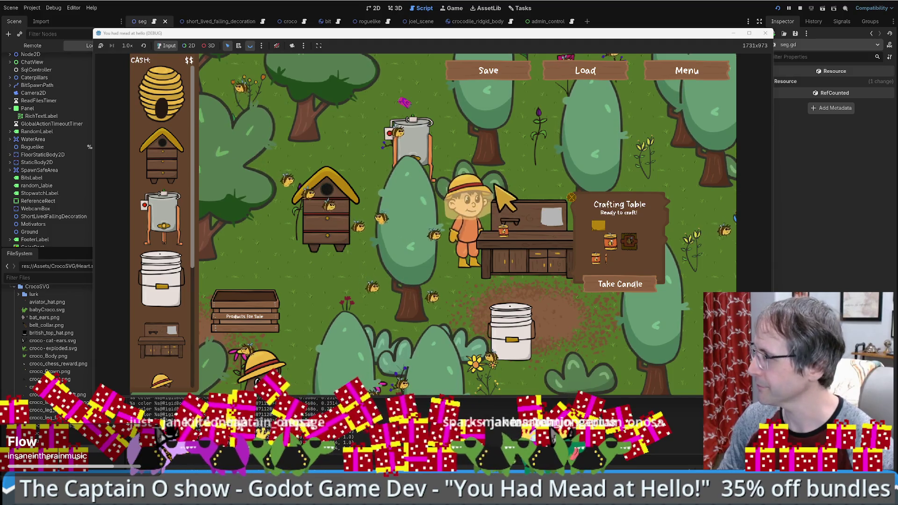
{"action": "key", "text": "Left"}
{"action": "key", "text": "Up"}
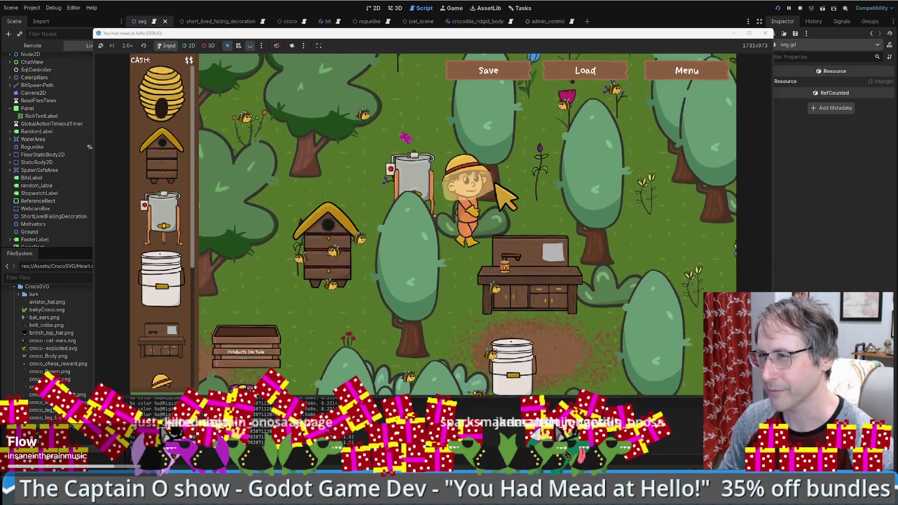
{"action": "key", "text": "Down"}
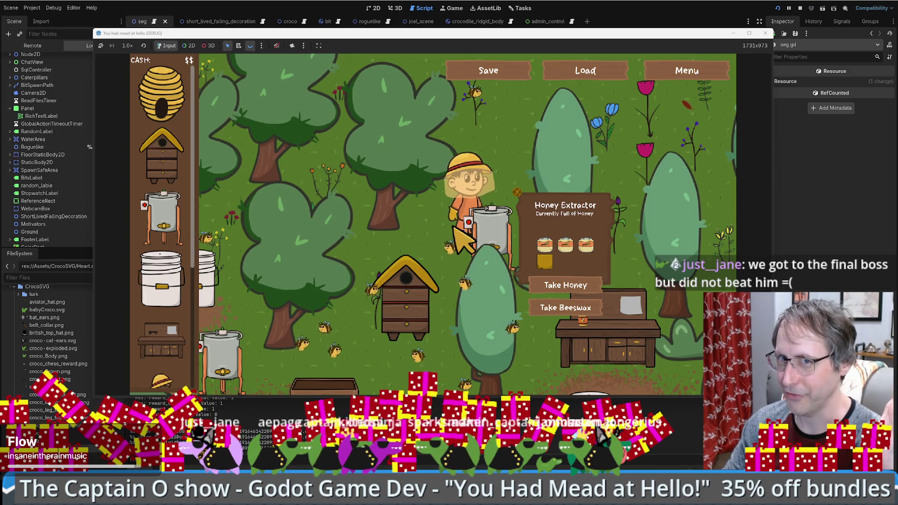
Switch to DB Browser for SQLite, which shows data.db's crocos table.
{"action": "key", "text": "alt+Tab"}
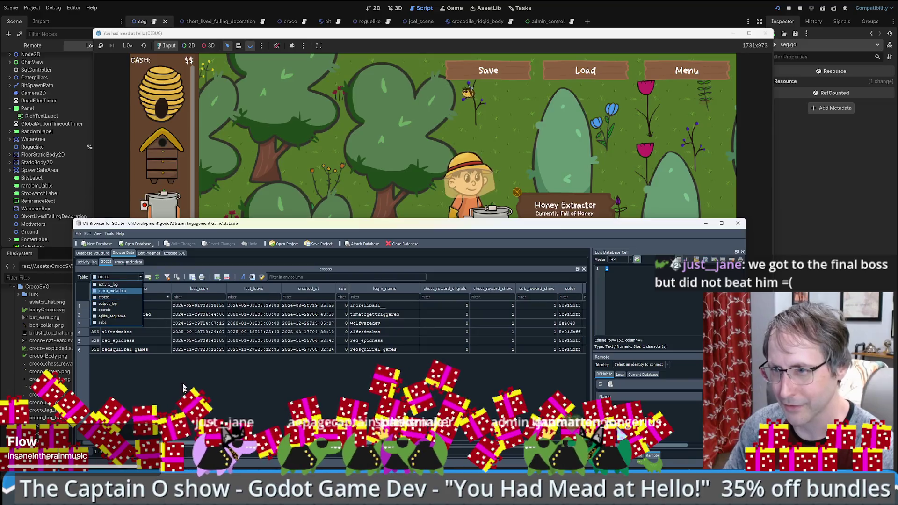
Change the crocos user_name filter to 'mota', which matches no rows, then glance at the game.
{"action": "double_click", "coordinate": [138, 297]}
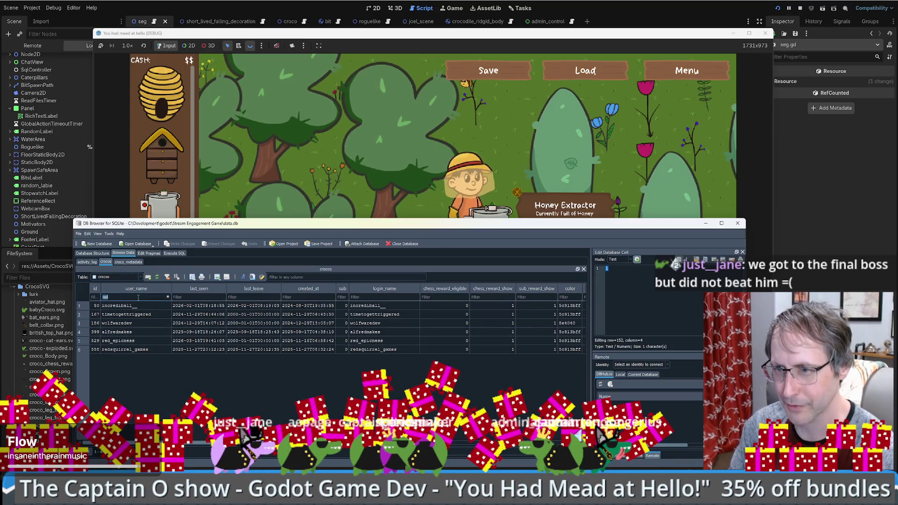
{"action": "type", "text": "a"}
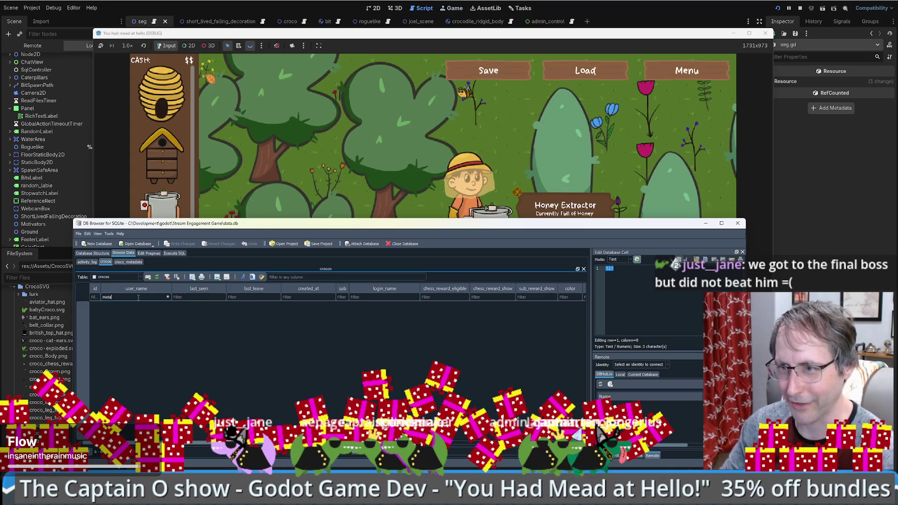
{"action": "left_click", "coordinate": [466, 150]}
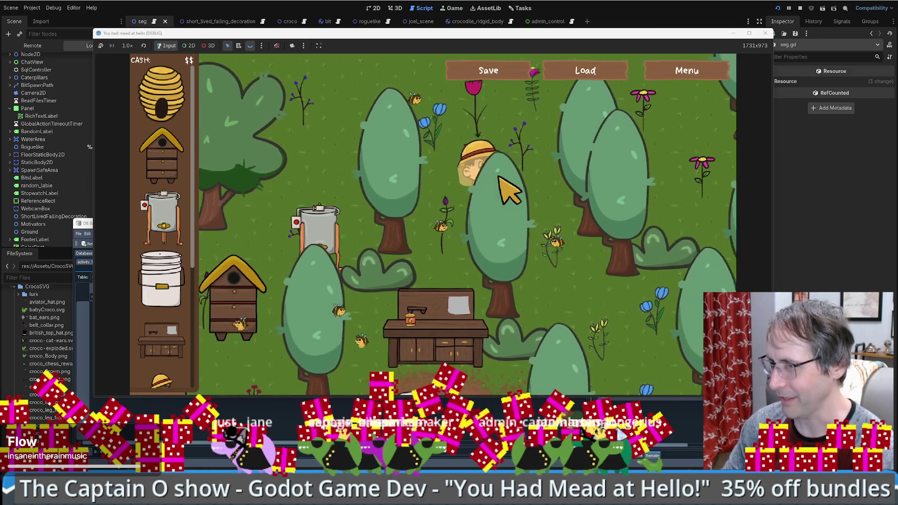
Back in DB Browser, check the croco_metadata and crocos tables, then return to the game window.
{"action": "left_click", "coordinate": [86, 286]}
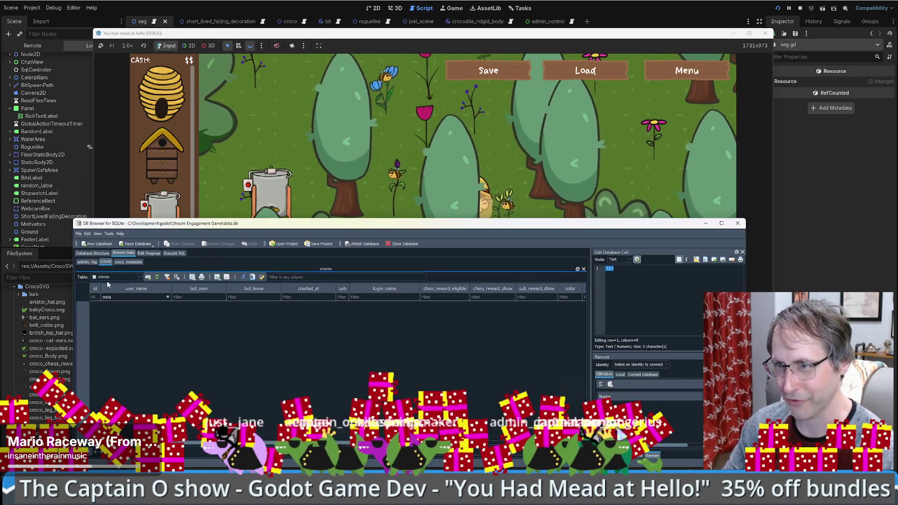
{"action": "left_click", "coordinate": [130, 262]}
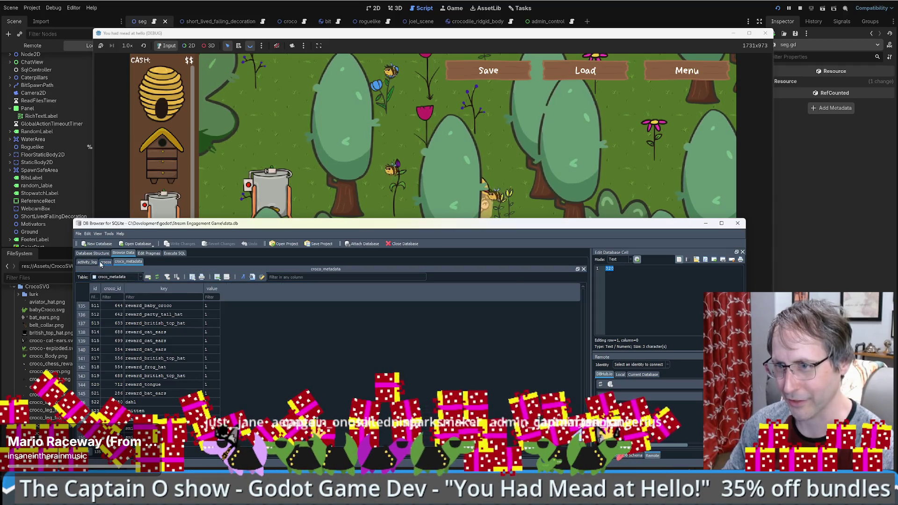
{"action": "left_click", "coordinate": [103, 263]}
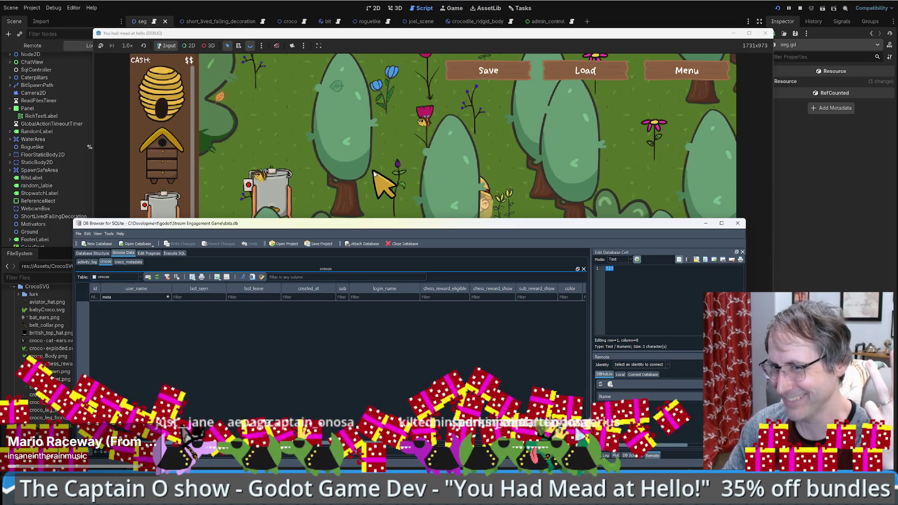
{"action": "left_click", "coordinate": [378, 178]}
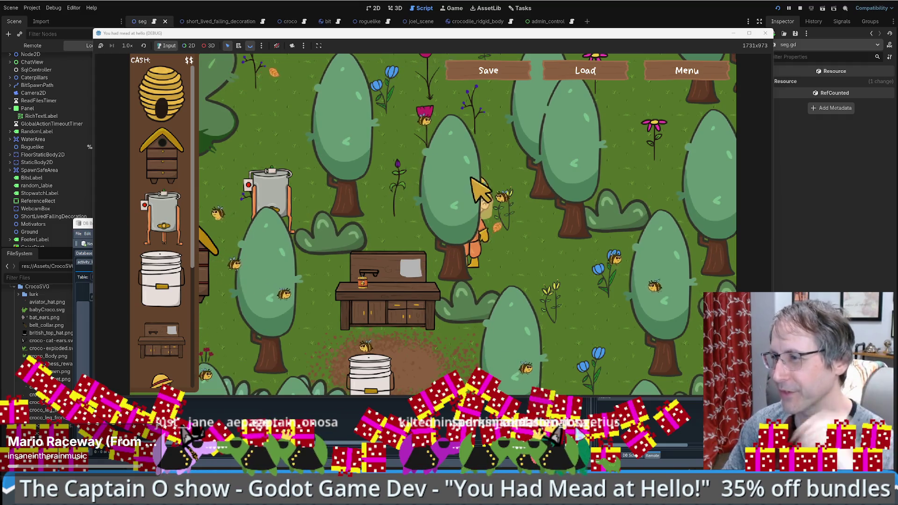
Narrow the game window and restart the game via Menu > To Title.
{"action": "left_click_drag", "start_coordinate": [769, 181], "coordinate": [727, 184]}
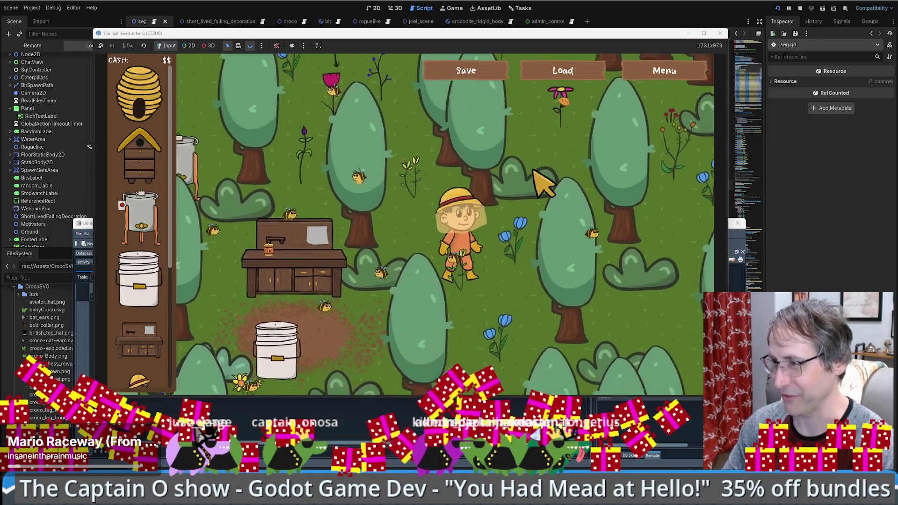
{"action": "left_click", "coordinate": [667, 62]}
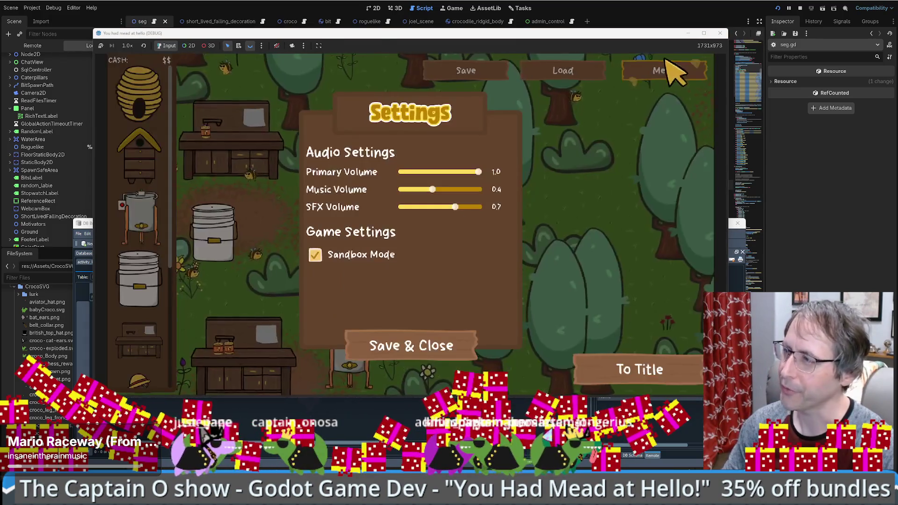
{"action": "left_click", "coordinate": [624, 364]}
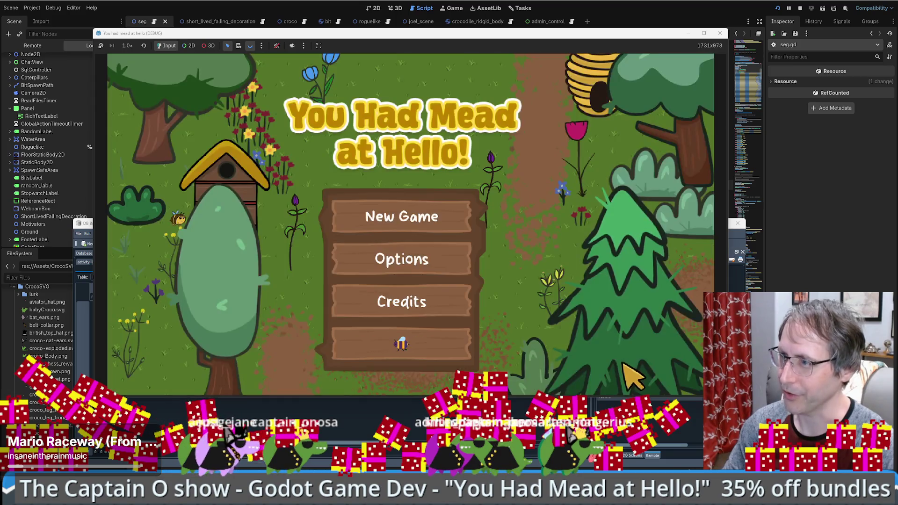
{"action": "left_click", "coordinate": [424, 339]}
Walk the beekeeper over, place a Honey Extractor beside him and take its beeswax.
{"action": "key", "text": "Up"}
{"action": "key", "text": "Right"}
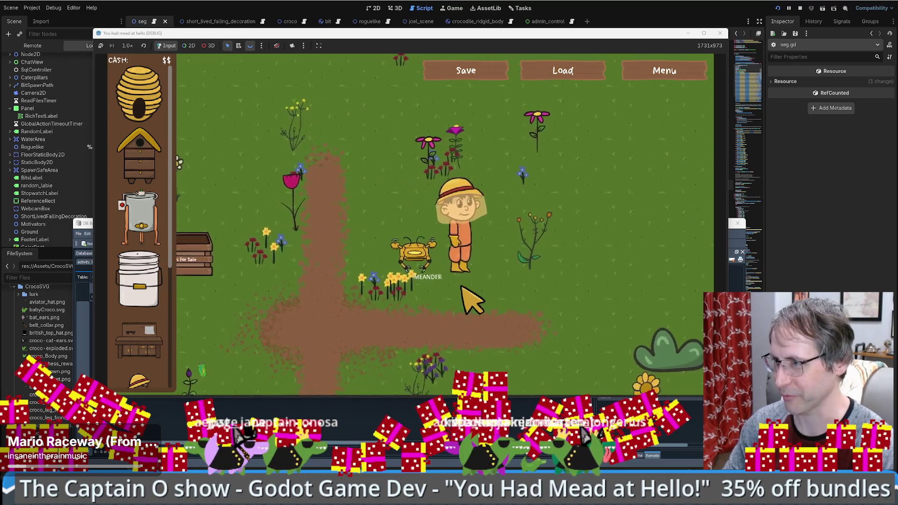
{"action": "key", "text": "Left"}
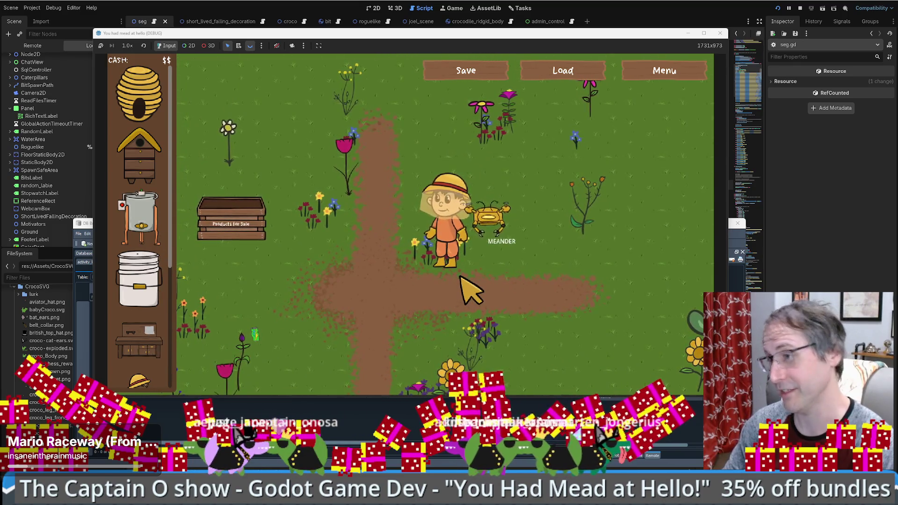
{"action": "left_click_drag", "start_coordinate": [157, 226], "coordinate": [498, 304]}
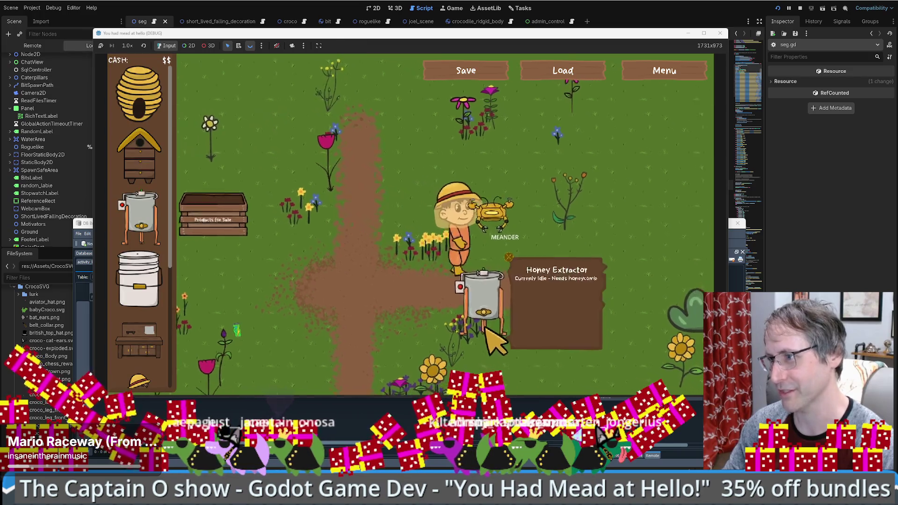
{"action": "left_click", "coordinate": [538, 357]}
Place a Crafting Table right of the beekeeper and set it crafting with the beeswax.
{"action": "mouse_move", "coordinate": [139, 340]}
{"action": "left_mouse_down"}
{"action": "mouse_move", "coordinate": [557, 248]}
{"action": "mouse_move", "coordinate": [569, 255]}
{"action": "left_mouse_up"}
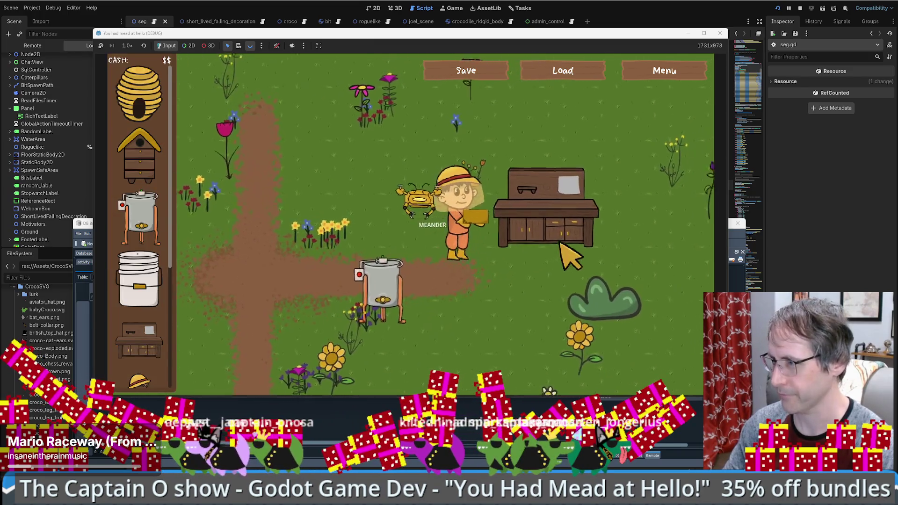
{"action": "left_click", "coordinate": [601, 272]}
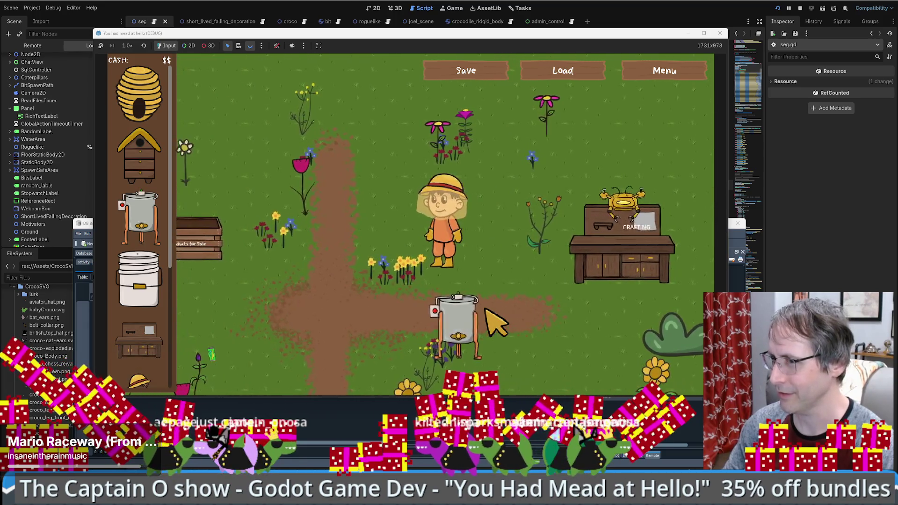
{"action": "scroll", "coordinate": [150, 245], "scroll_direction": "down", "scroll_amount": 4}
{"action": "scroll", "coordinate": [154, 248], "scroll_direction": "up", "scroll_amount": 4}
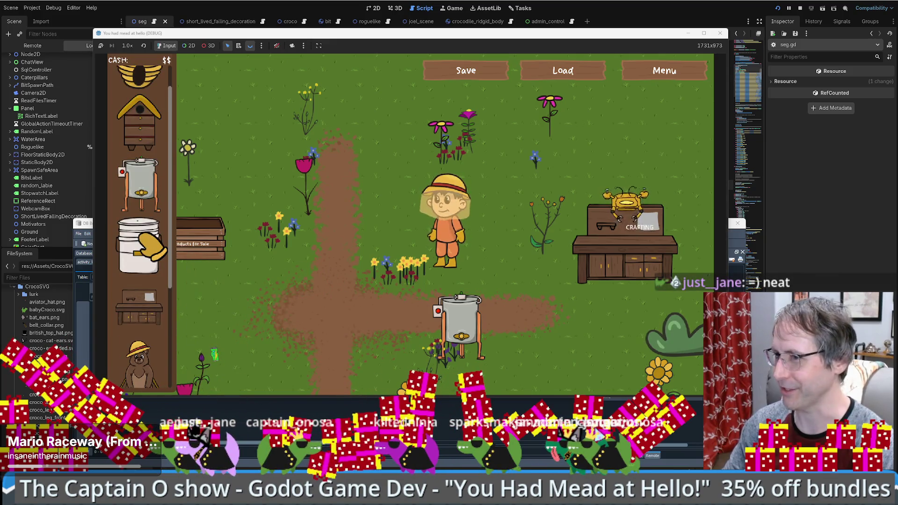
{"action": "scroll", "coordinate": [149, 262], "scroll_direction": "down", "scroll_amount": 4}
{"action": "scroll", "coordinate": [143, 199], "scroll_direction": "up", "scroll_amount": 5}
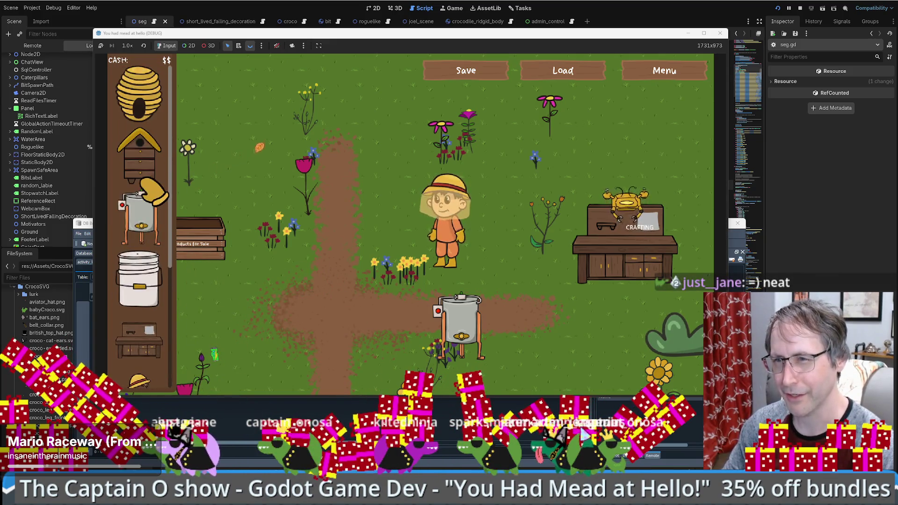
{"action": "scroll", "coordinate": [149, 196], "scroll_direction": "down", "scroll_amount": 4}
{"action": "scroll", "coordinate": [150, 196], "scroll_direction": "up", "scroll_amount": 3}
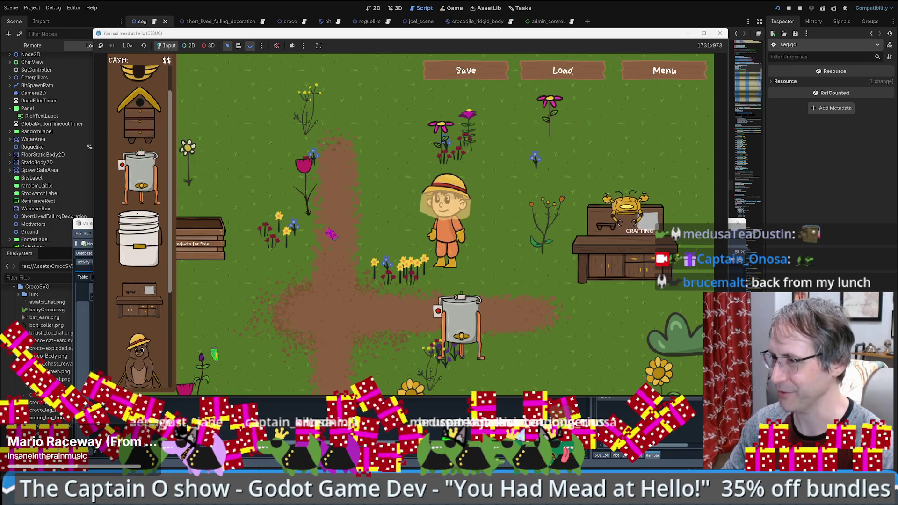
{"action": "key", "text": "Up"}
{"action": "key", "text": "Left"}
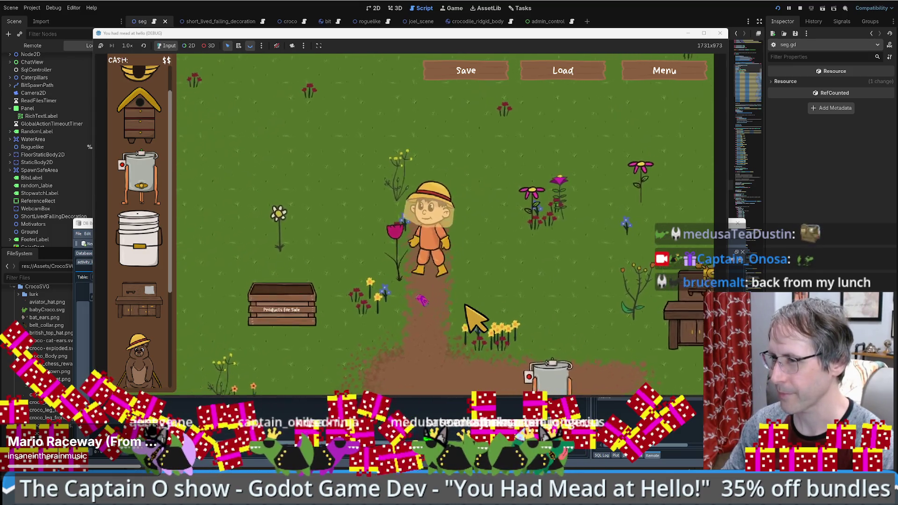
Walk the beekeeper down to the honey extractor, off to the right, then back up.
{"action": "key", "text": "Down"}
{"action": "key", "text": "Right"}
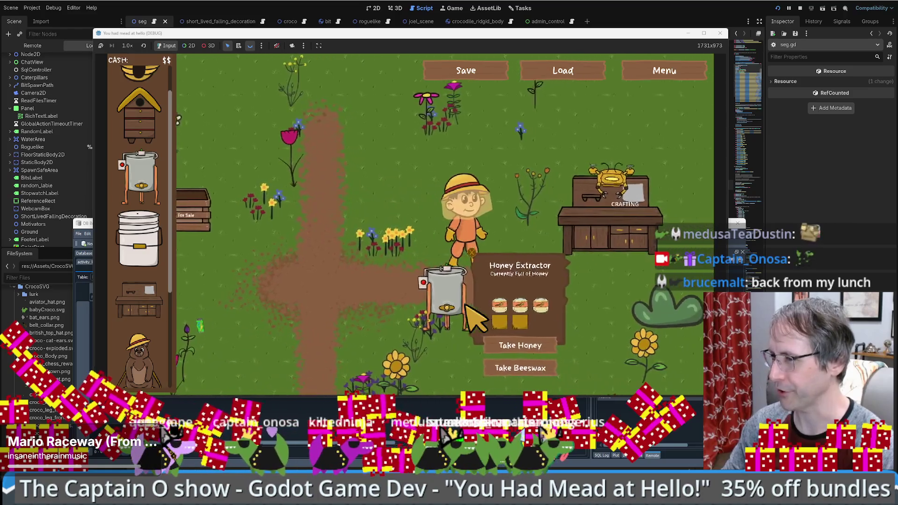
{"action": "key", "text": "Right"}
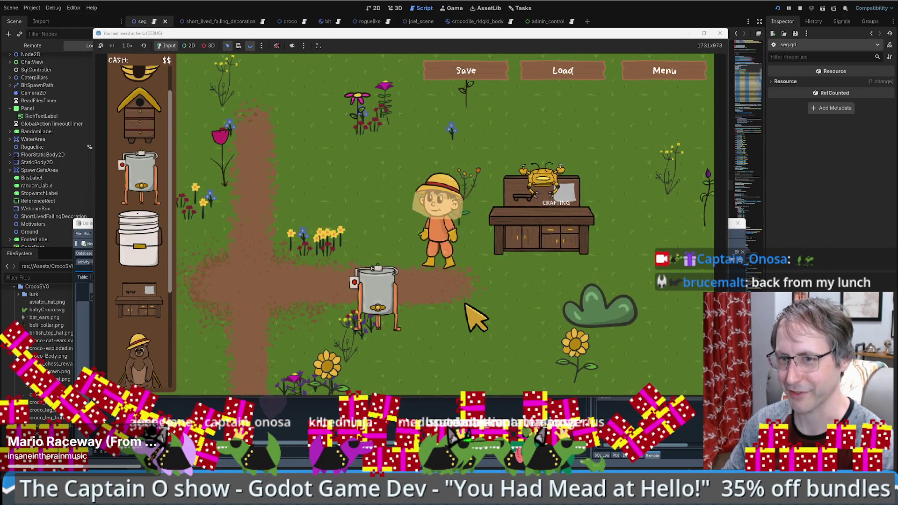
{"action": "key", "text": "Left"}
{"action": "key", "text": "Up"}
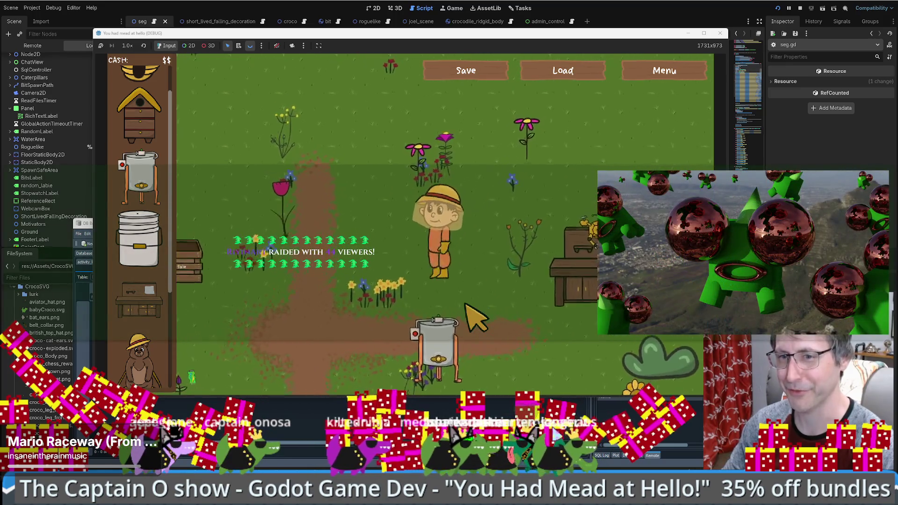
Quit to the title screen, start the game and load the saved game.
{"action": "left_click", "coordinate": [653, 77]}
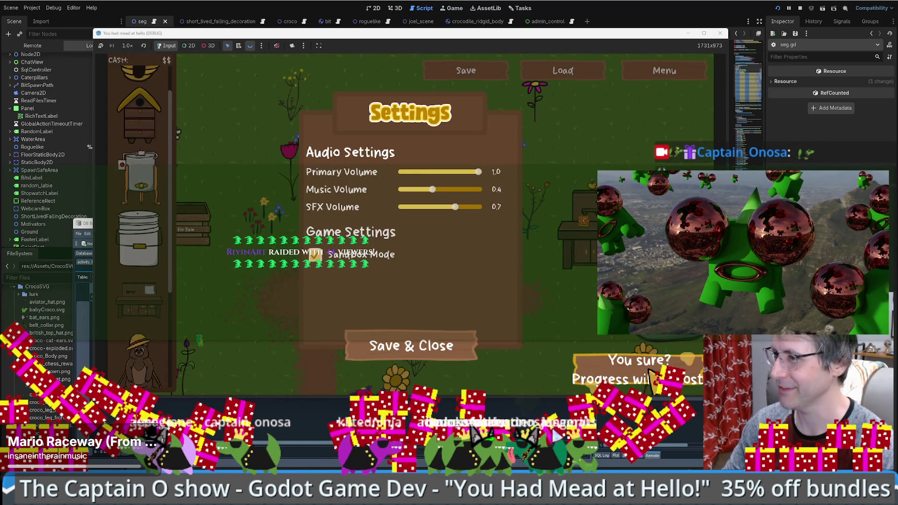
{"action": "left_click", "coordinate": [651, 372]}
{"action": "left_click", "coordinate": [427, 217]}
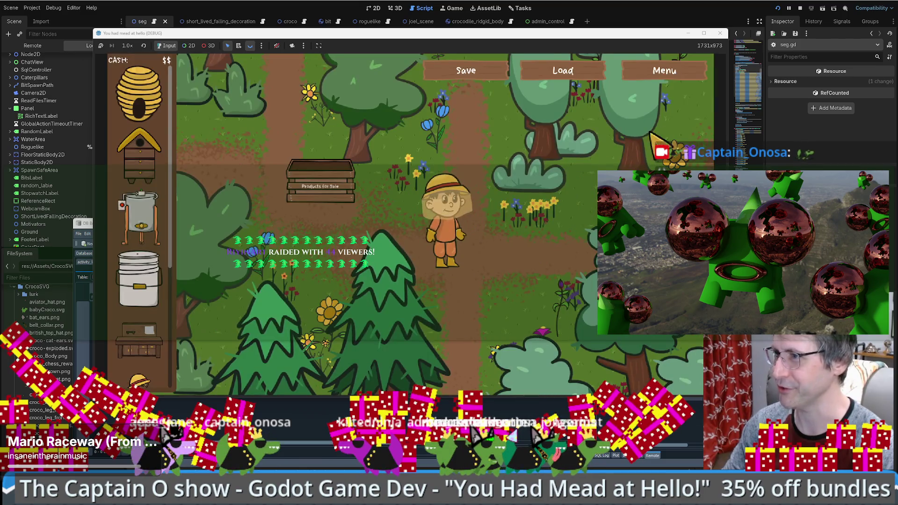
{"action": "left_click", "coordinate": [567, 69]}
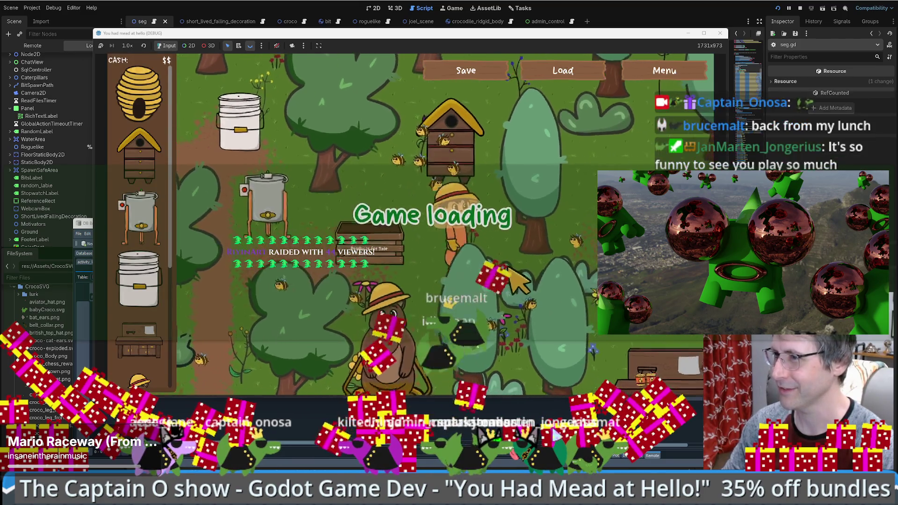
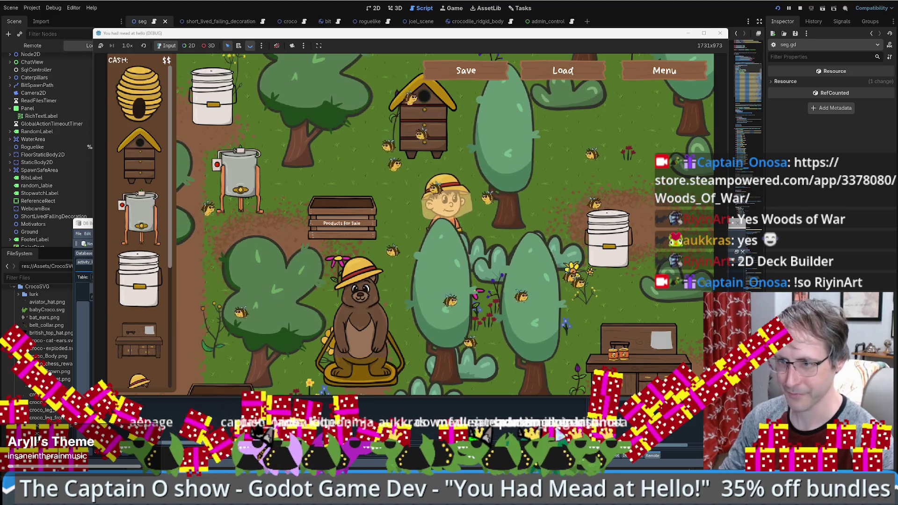
Switch to Firefox and load the pasted Woods_Of_War store.steampowered.com link in a new tab.
{"action": "key", "text": "alt+Tab"}
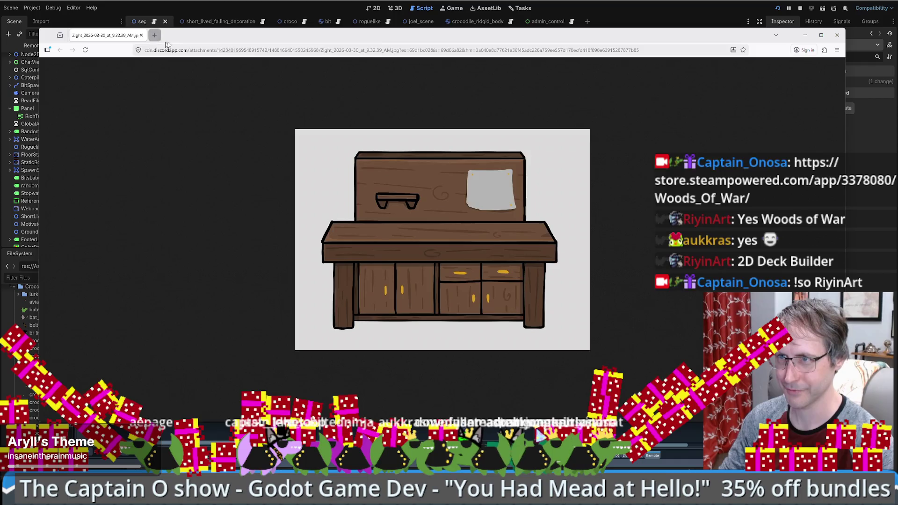
{"action": "left_click", "coordinate": [155, 36]}
{"action": "type", "text": "https://store.steampowered.com/app/3378080/Woods_Of_War/"}
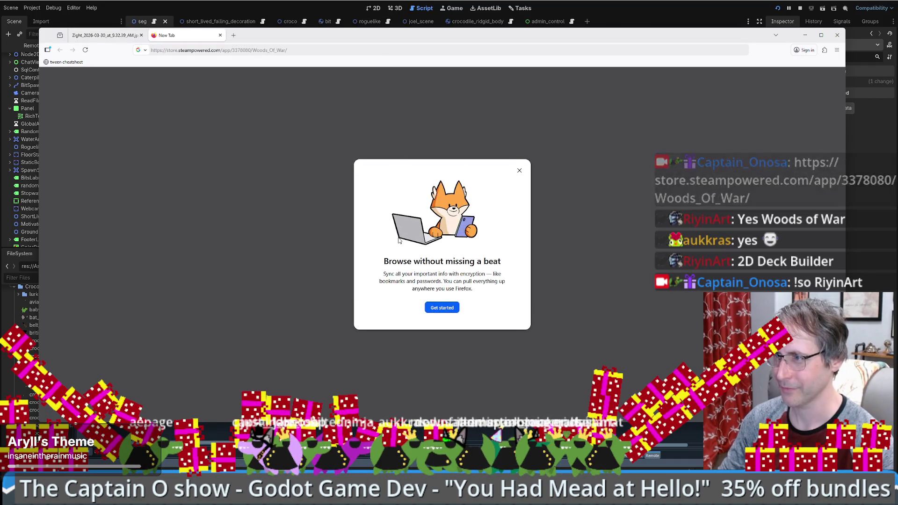
{"action": "key", "text": "Return"}
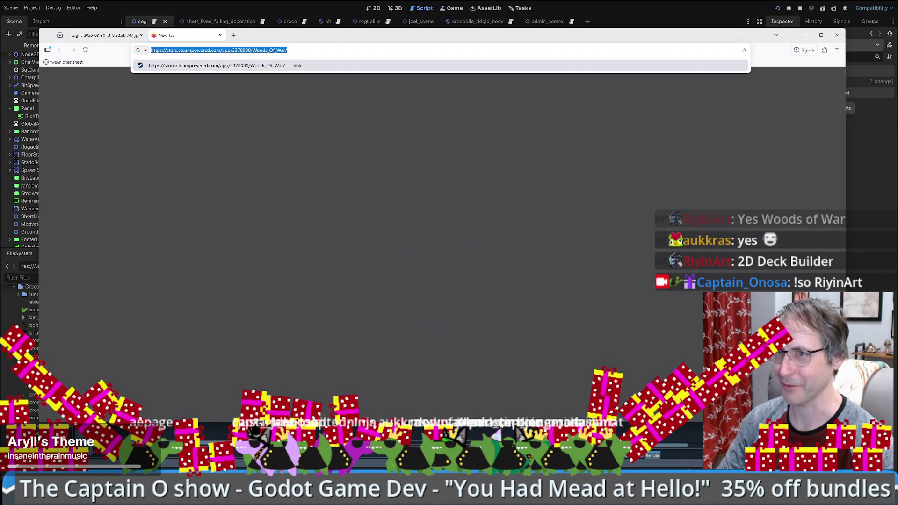
{"action": "scroll", "coordinate": [173, 287], "scroll_direction": "down", "scroll_amount": 3}
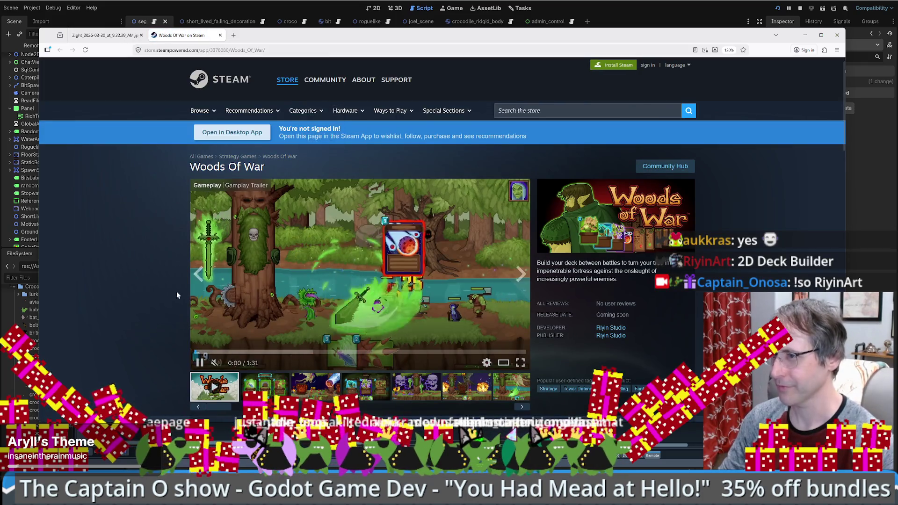
Play the Woods Of War trailer muted, pausing it briefly and resuming playback.
{"action": "scroll", "coordinate": [163, 289], "scroll_direction": "up", "scroll_amount": 2}
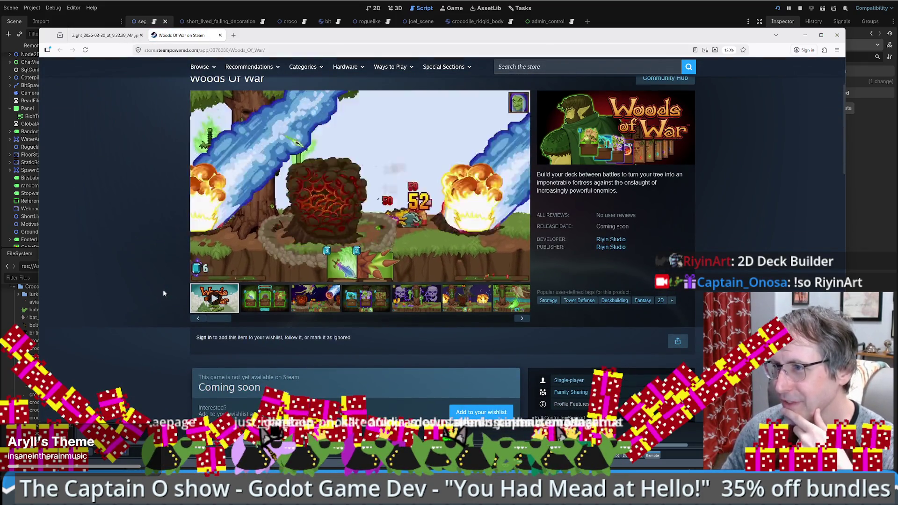
{"action": "scroll", "coordinate": [162, 290], "scroll_direction": "down", "scroll_amount": 2}
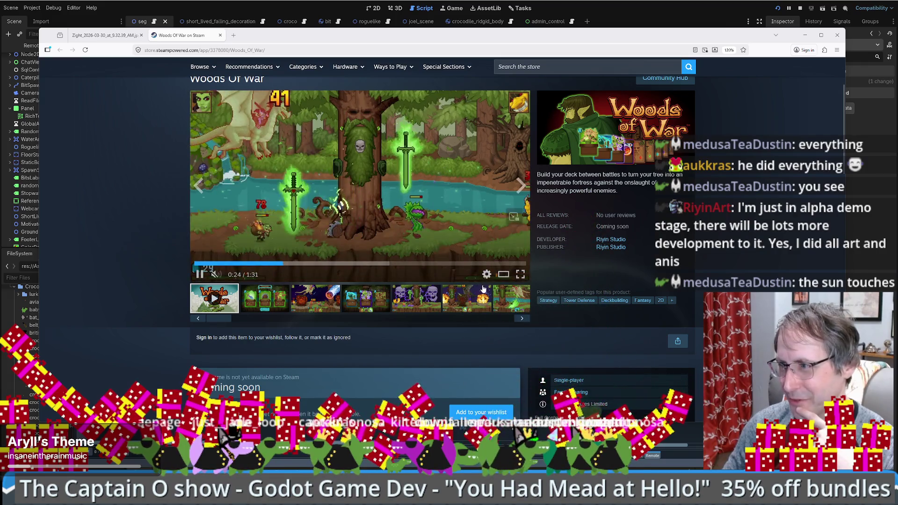
{"action": "left_click", "coordinate": [216, 275]}
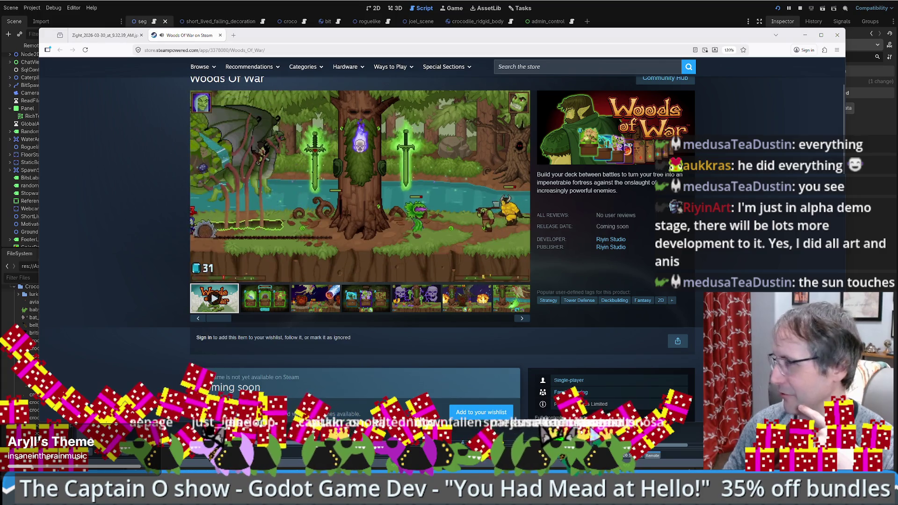
{"action": "left_click", "coordinate": [213, 274]}
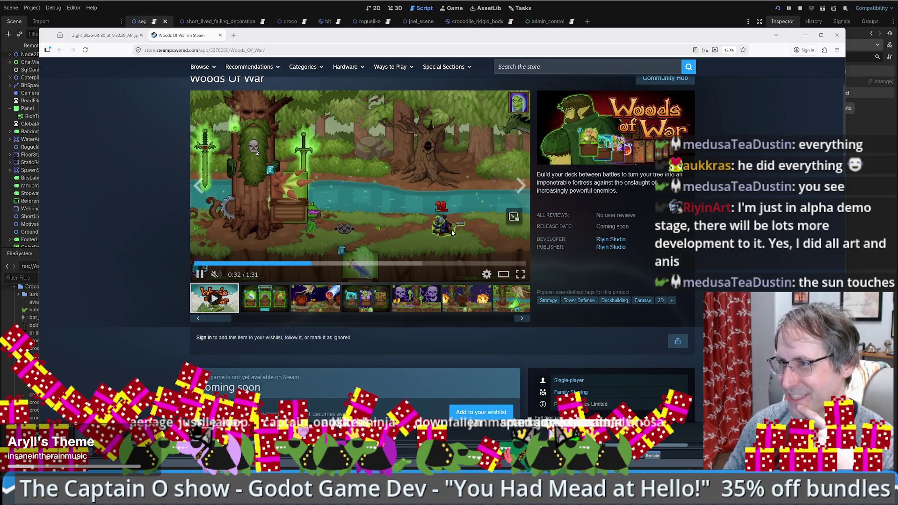
{"action": "left_click", "coordinate": [196, 278]}
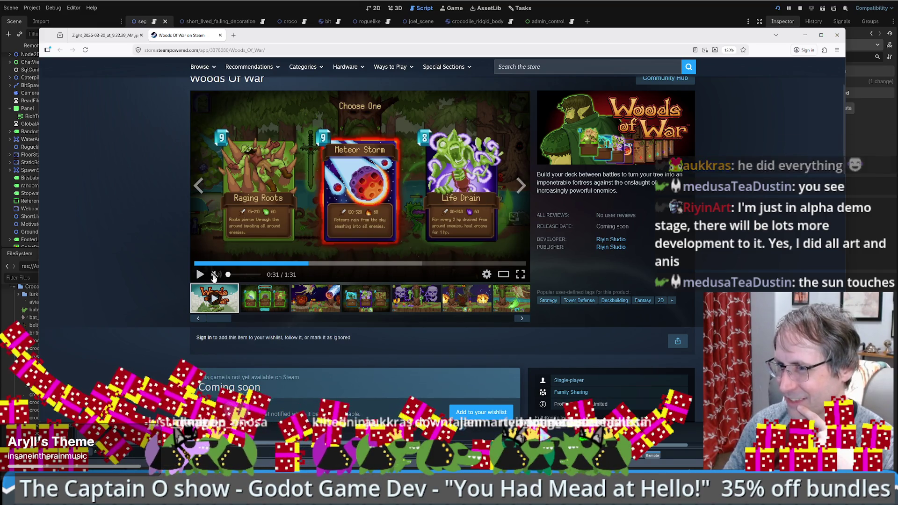
{"action": "left_click", "coordinate": [200, 275]}
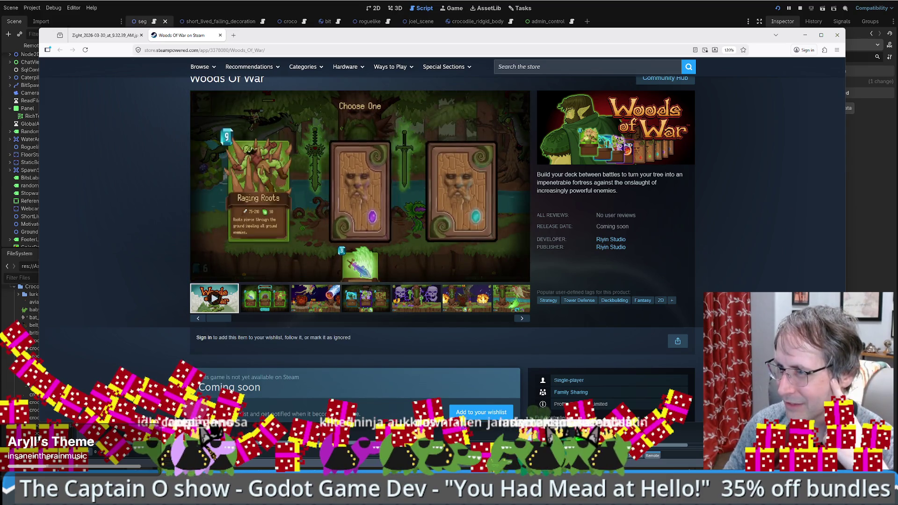
Skip the trailer ahead to the battle scene, pause it at 1:15, and return to the game.
{"action": "left_click", "coordinate": [200, 275]}
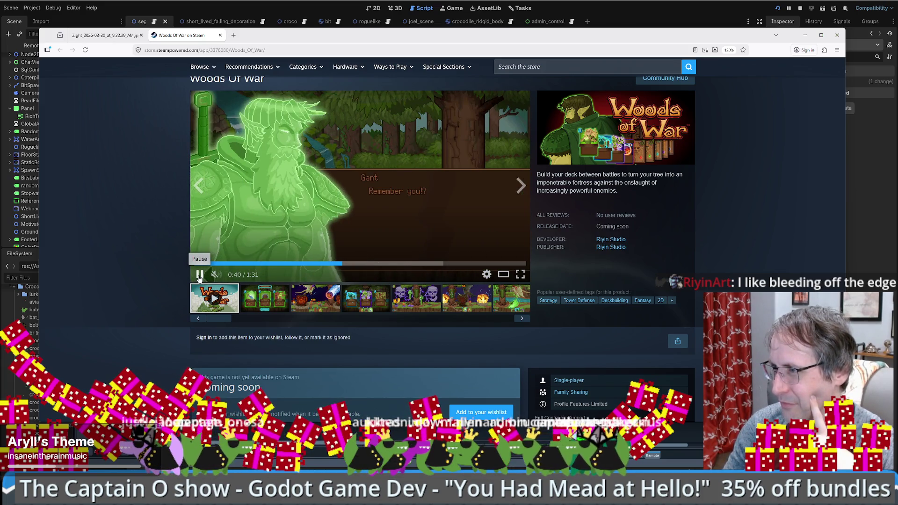
{"action": "left_click", "coordinate": [367, 263]}
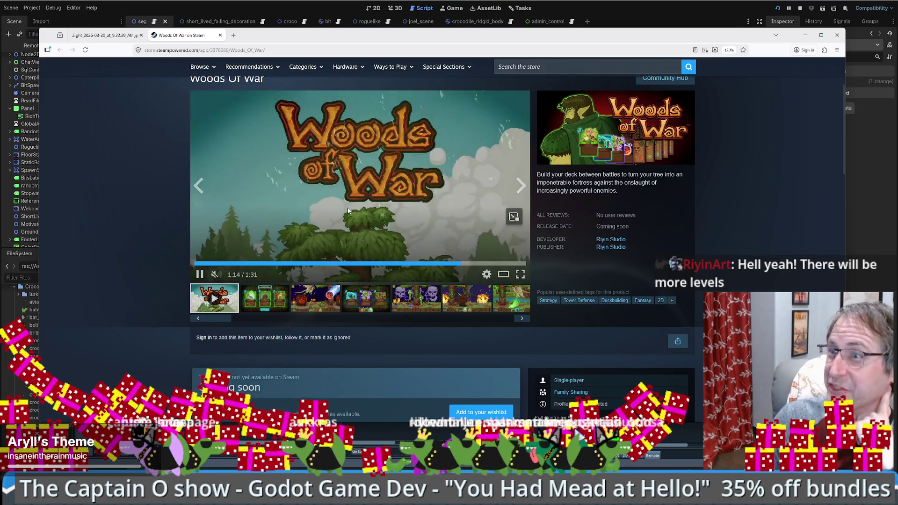
{"action": "left_click", "coordinate": [348, 210]}
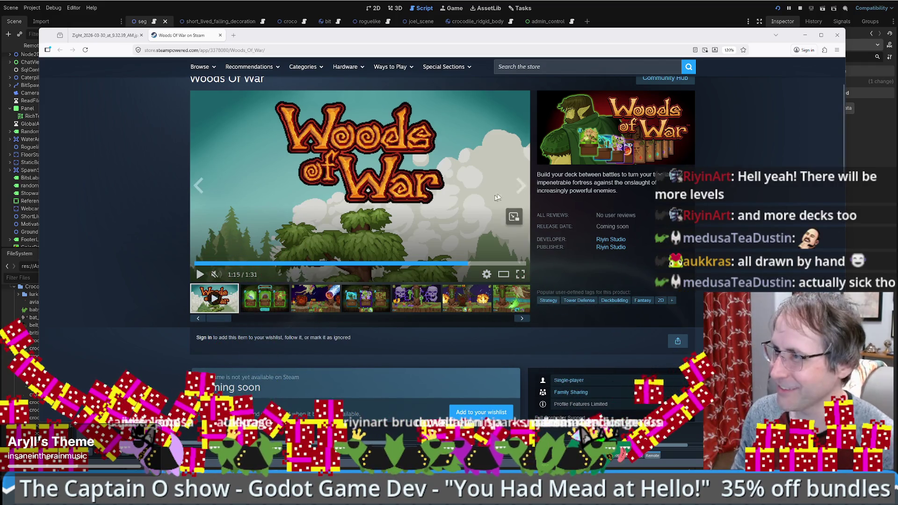
{"action": "key", "text": "alt+Tab"}
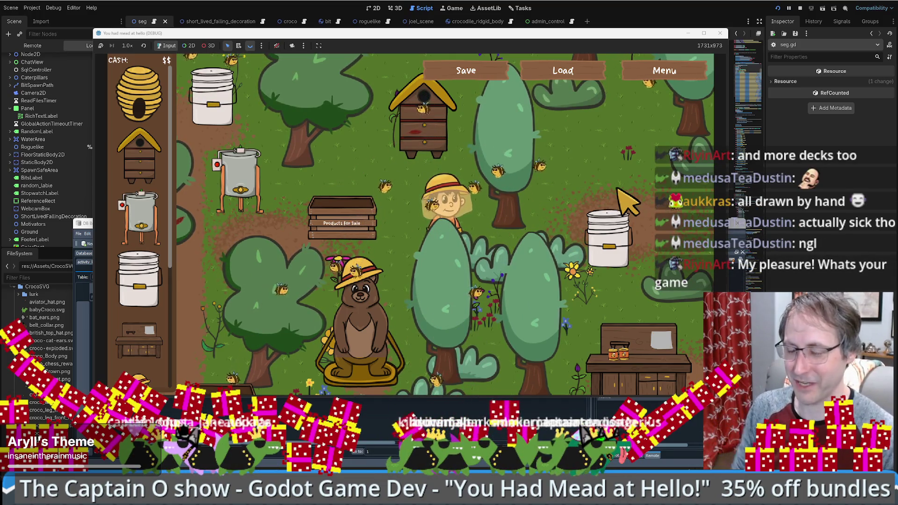
Walk the beekeeper past the beehive to the sale crate and sell honeycomb for $50.
{"action": "key", "text": "Up"}
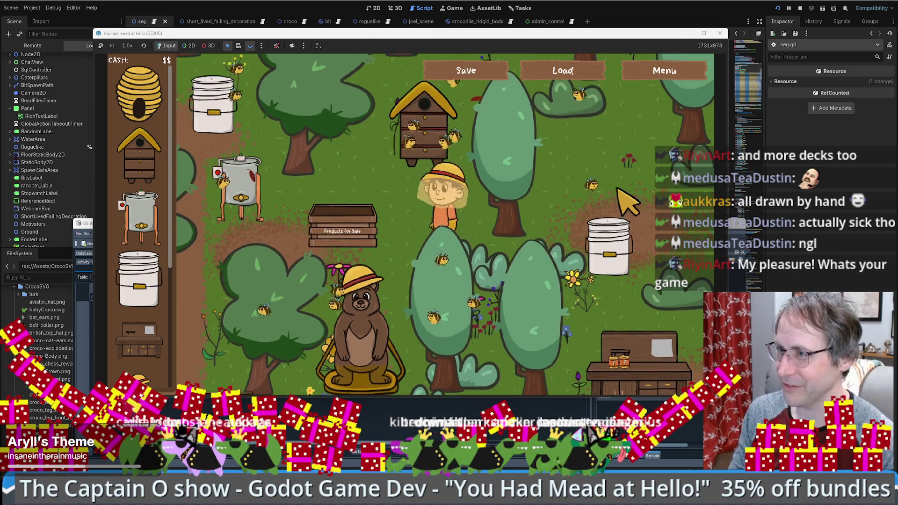
{"action": "key", "text": "Up"}
{"action": "key", "text": "Left"}
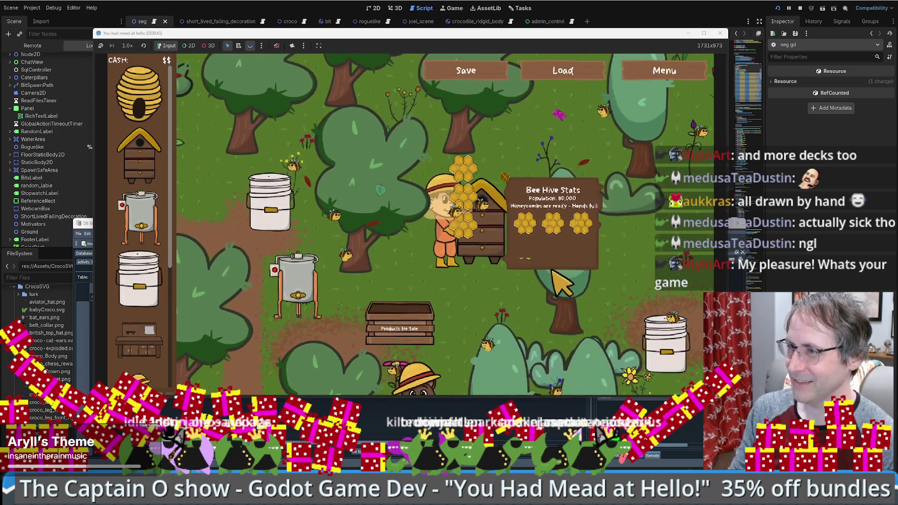
{"action": "key", "text": "Down"}
{"action": "key", "text": "Left"}
{"action": "left_click", "coordinate": [348, 313]}
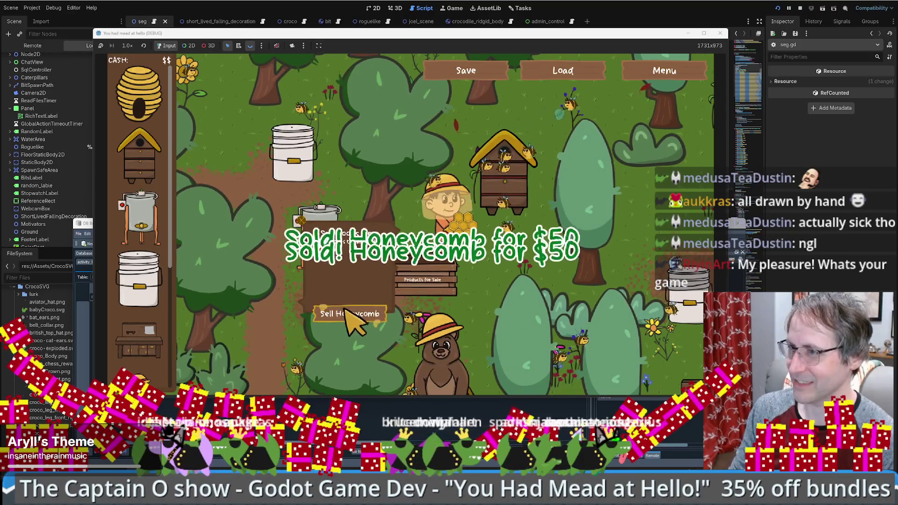
Visit the honey extractor, drag a Food Grade Bucket onto the map, and open the settings.
{"action": "key", "text": "Left"}
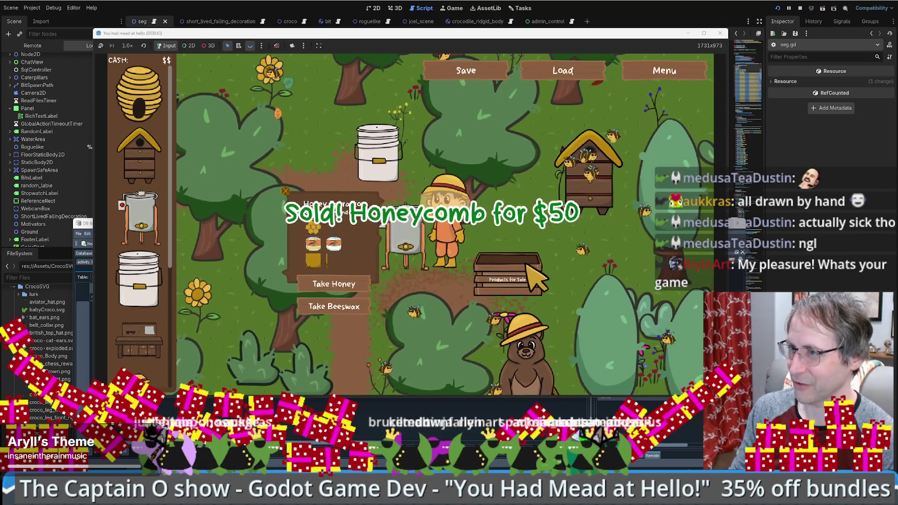
{"action": "key", "text": "Right"}
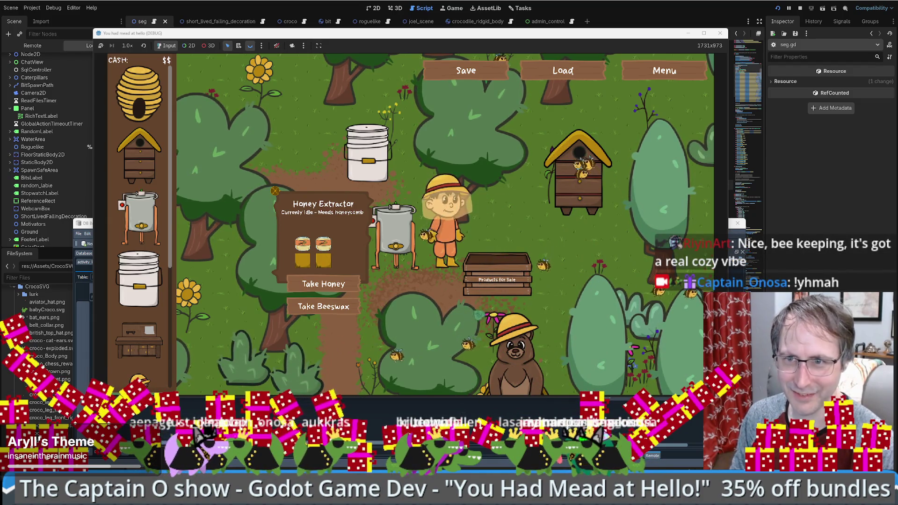
{"action": "key", "text": "s"}
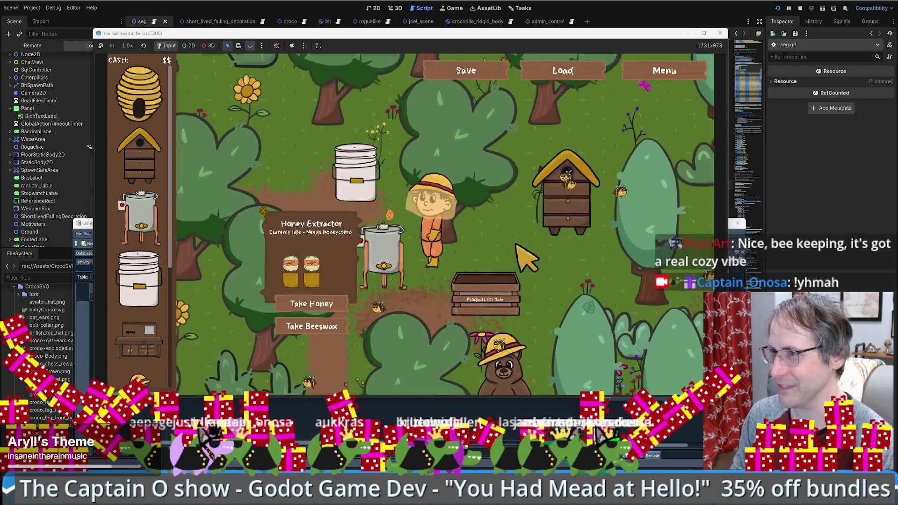
{"action": "key", "text": "s"}
{"action": "key", "text": "a"}
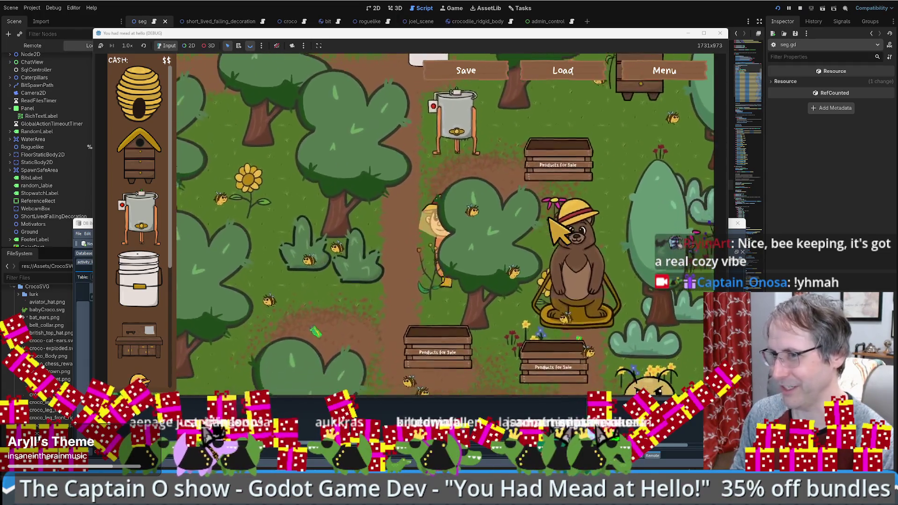
{"action": "left_click_drag", "start_coordinate": [148, 279], "coordinate": [408, 291]}
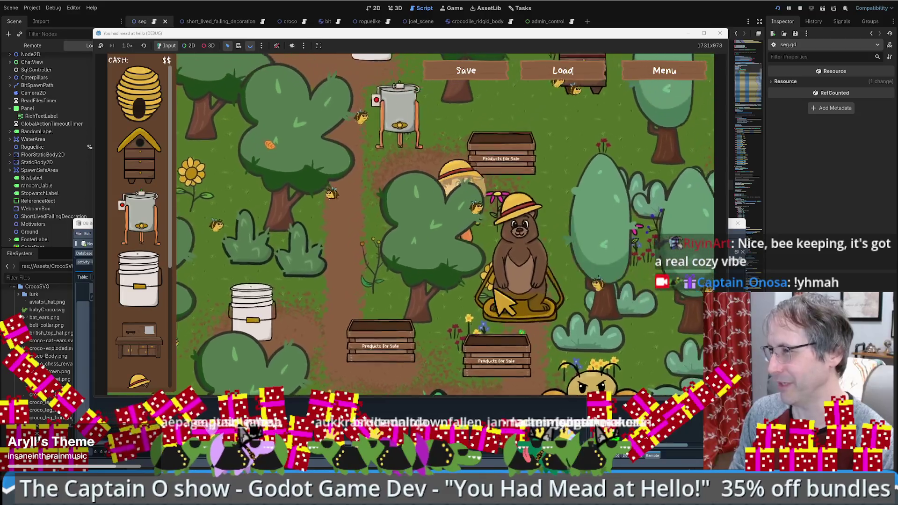
{"action": "left_click", "coordinate": [673, 79]}
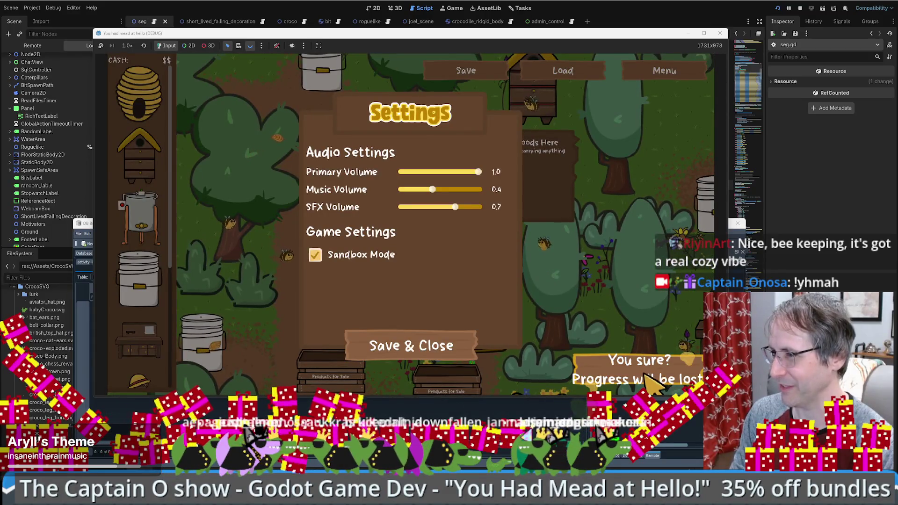
Quit to the title menu, start a new game, and expand the game to full screen.
{"action": "left_click", "coordinate": [647, 375]}
{"action": "left_click", "coordinate": [430, 228]}
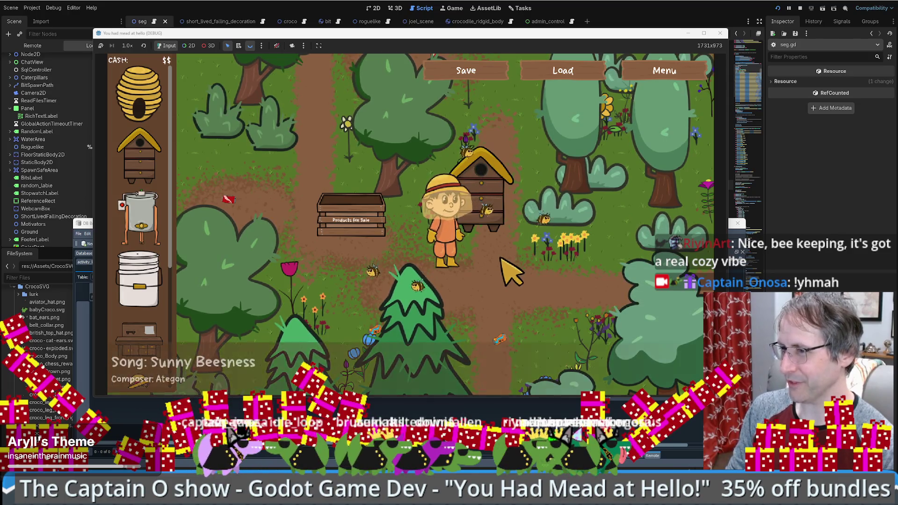
{"action": "left_click", "coordinate": [704, 33]}
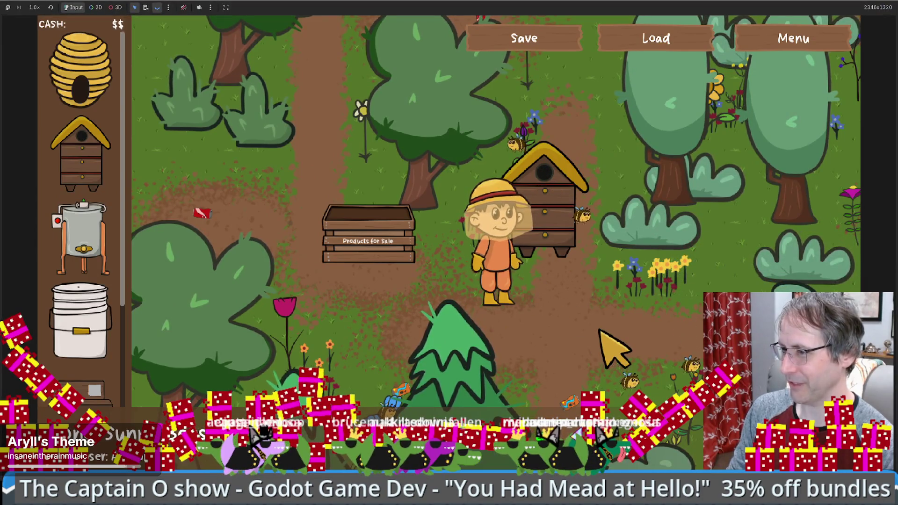
Place a Food Grade Bucket and Honey Extractor on the farm and load honeycomb into the extractor.
{"action": "key", "text": "Down"}
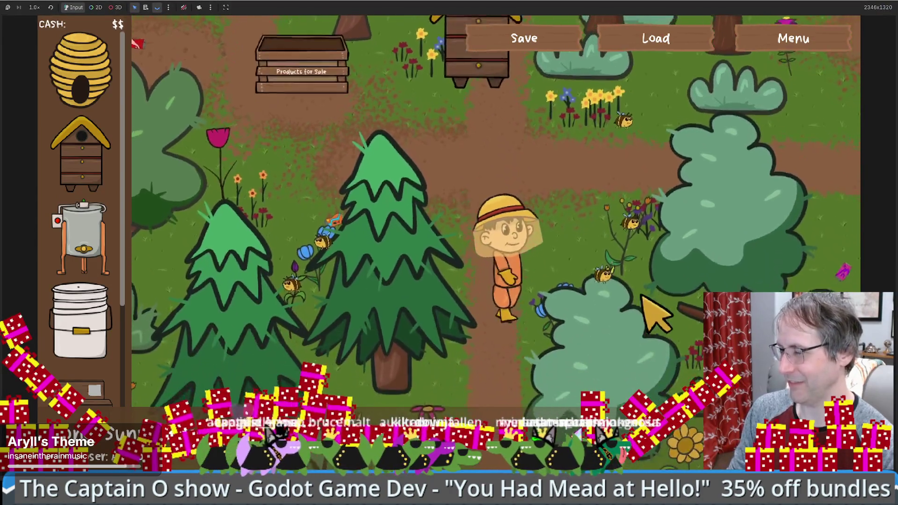
{"action": "key", "text": "Right"}
{"action": "key", "text": "Up"}
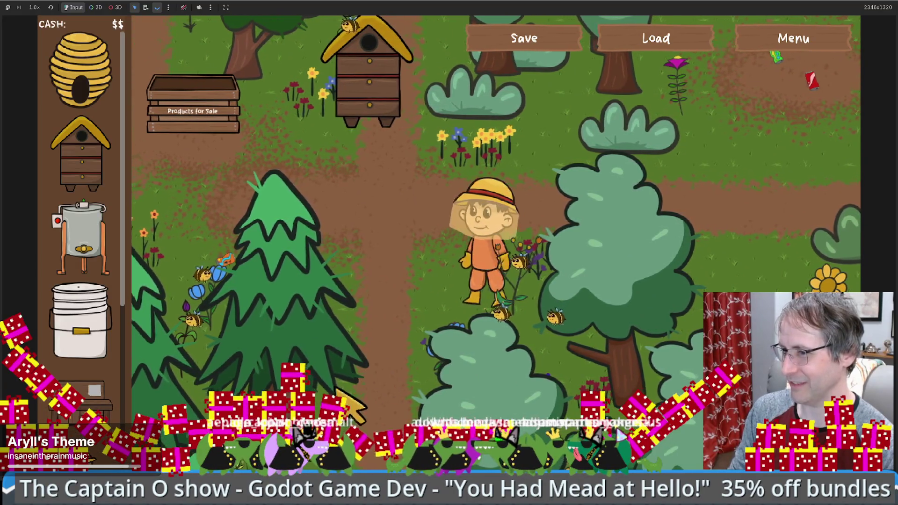
{"action": "key", "text": "Left"}
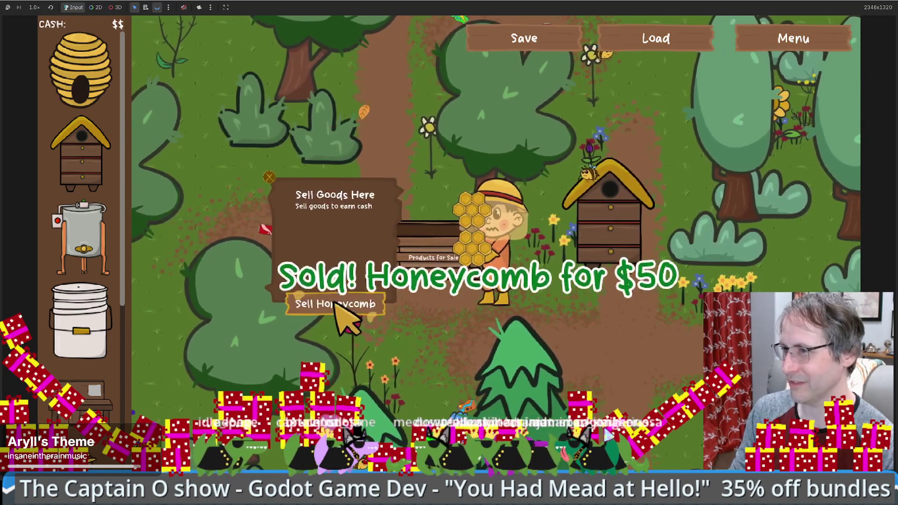
{"action": "left_click_drag", "start_coordinate": [79, 323], "coordinate": [576, 337]}
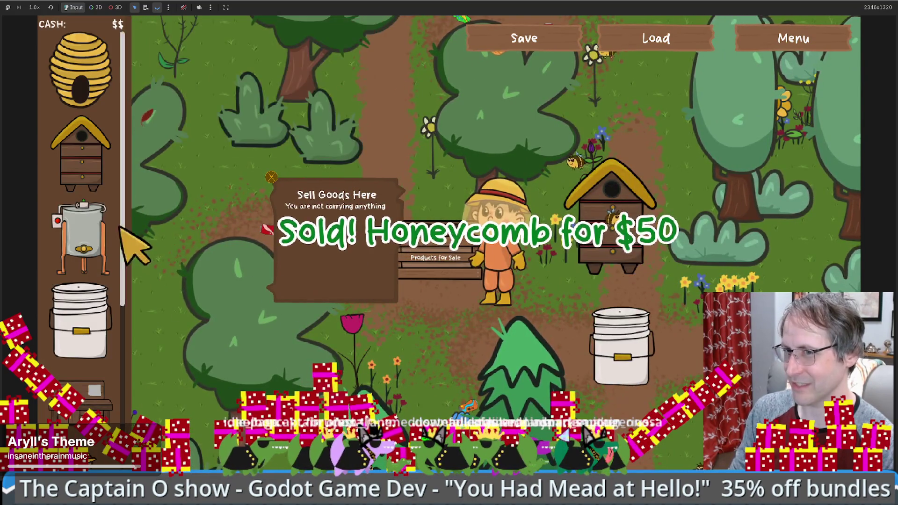
{"action": "left_click_drag", "start_coordinate": [122, 228], "coordinate": [486, 187]}
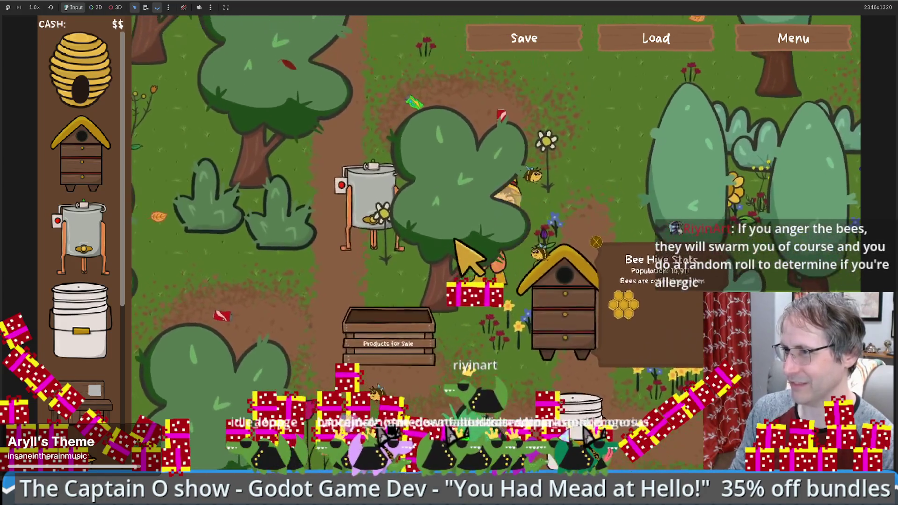
{"action": "left_click", "coordinate": [417, 243]}
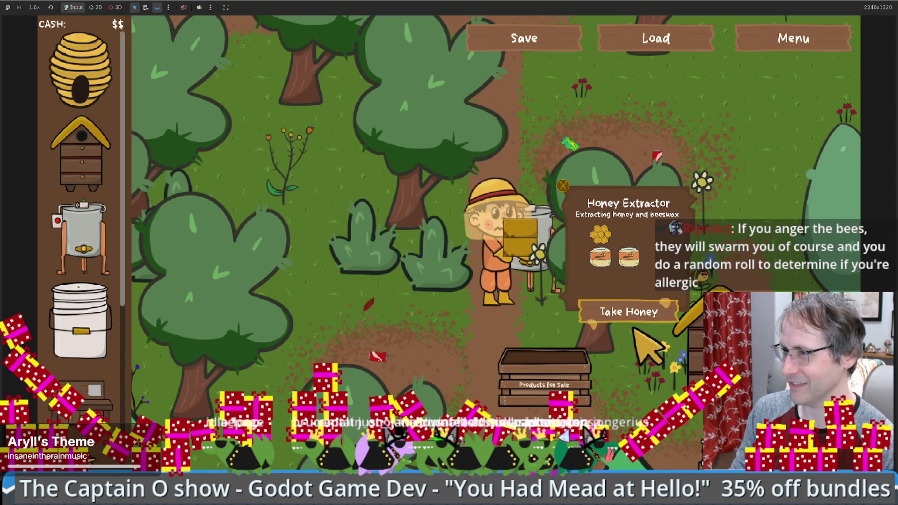
{"action": "left_click", "coordinate": [664, 75]}
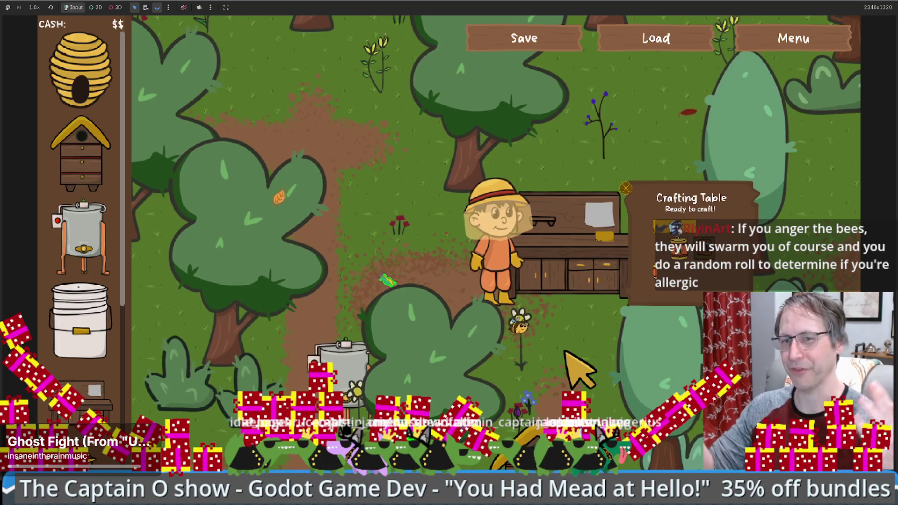
Check Sandbox Mode in settings, then place a Bear Statue and a Honey Guardian behind the bush.
{"action": "left_click", "coordinate": [793, 39]}
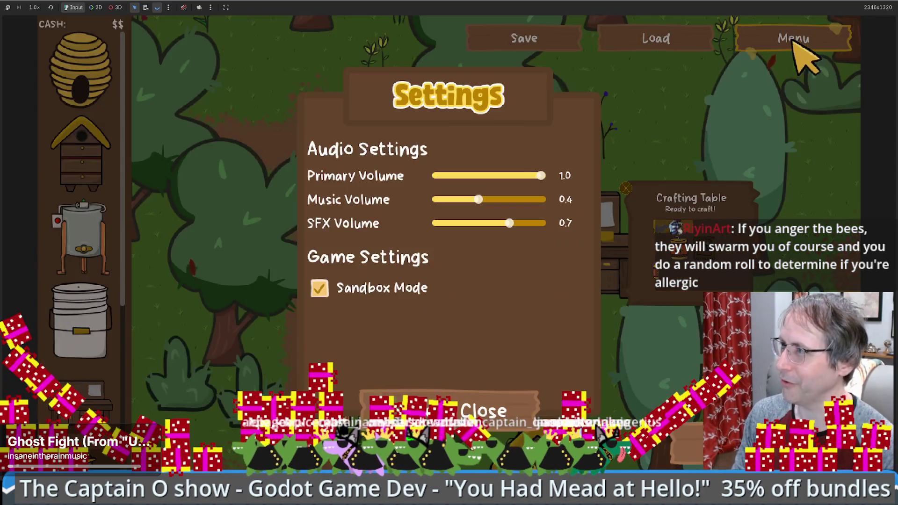
{"action": "left_click", "coordinate": [491, 404]}
{"action": "scroll", "coordinate": [80, 234], "scroll_direction": "down", "scroll_amount": 5}
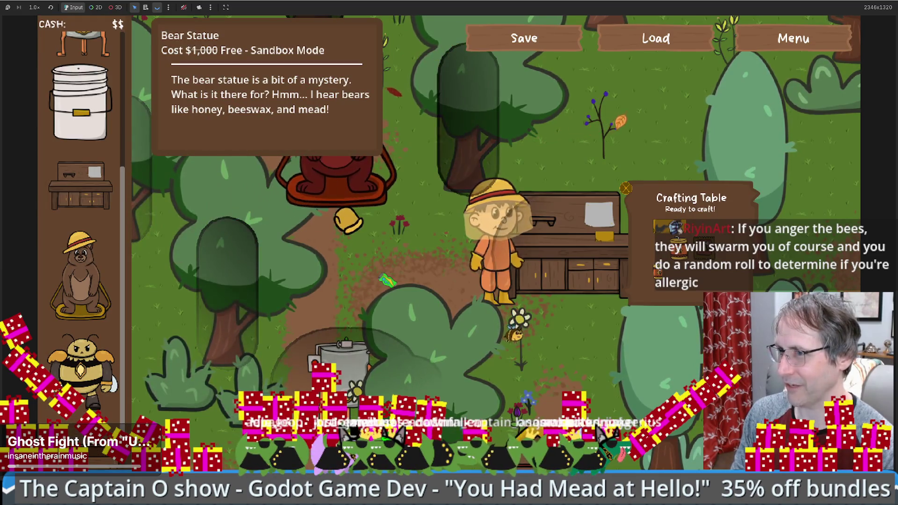
{"action": "left_click", "coordinate": [382, 231]}
{"action": "left_click", "coordinate": [81, 369]}
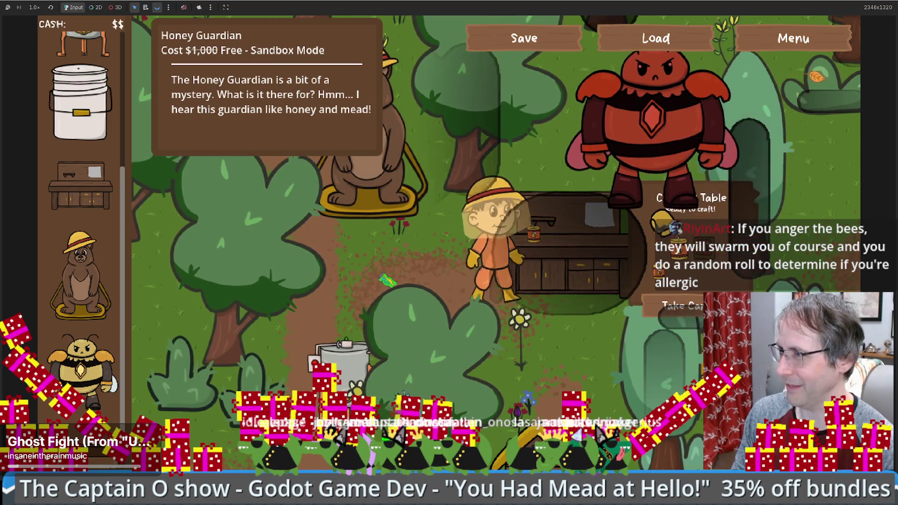
{"action": "key", "text": "w"}
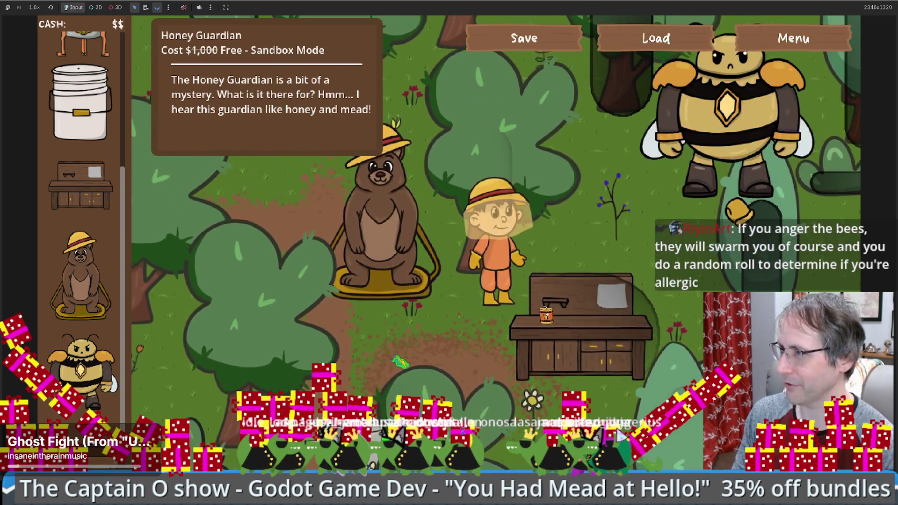
{"action": "left_click", "coordinate": [726, 188]}
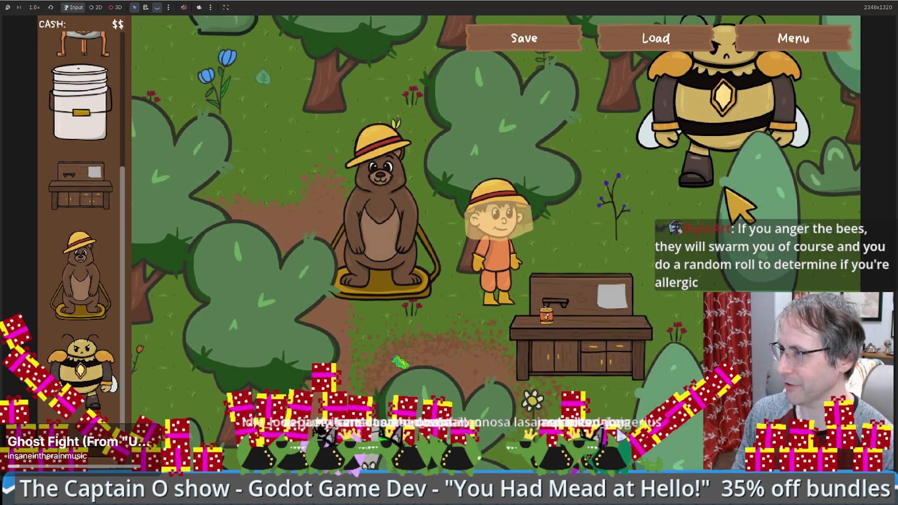
Walk the beekeeper between the extractor, selling crate and bear, then reload the saved game.
{"action": "key", "text": "s"}
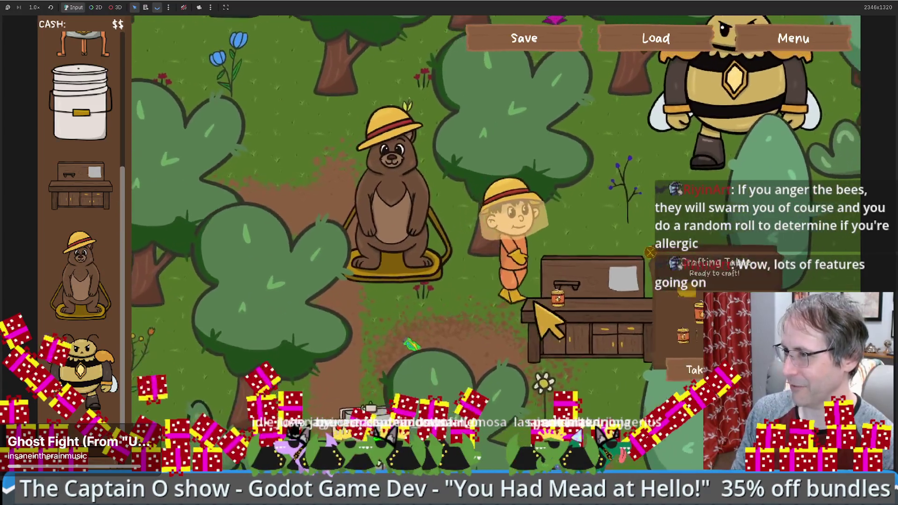
{"action": "key", "text": "s"}
{"action": "key", "text": "a"}
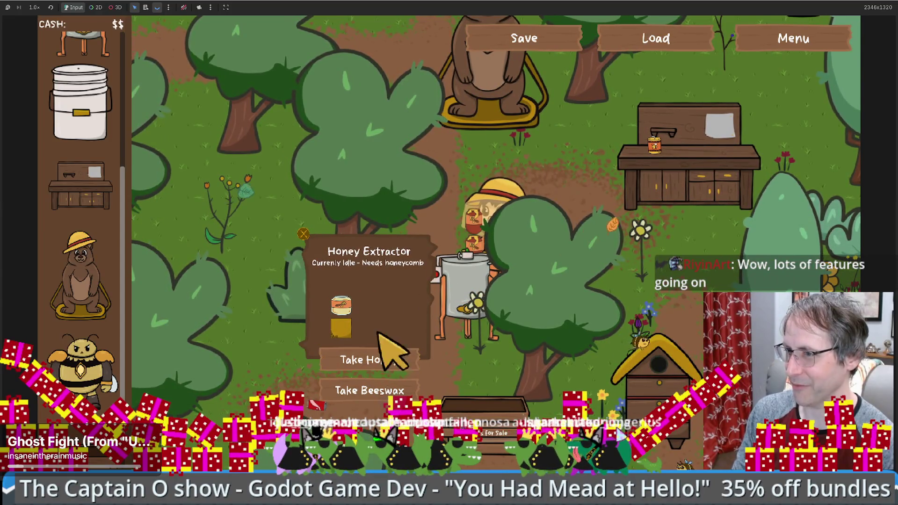
{"action": "key", "text": "d"}
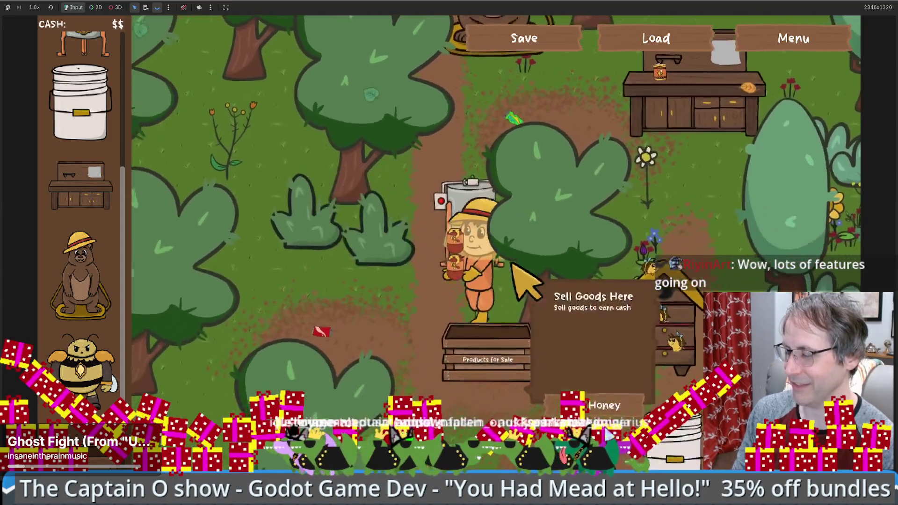
{"action": "key", "text": "a"}
{"action": "key", "text": "s"}
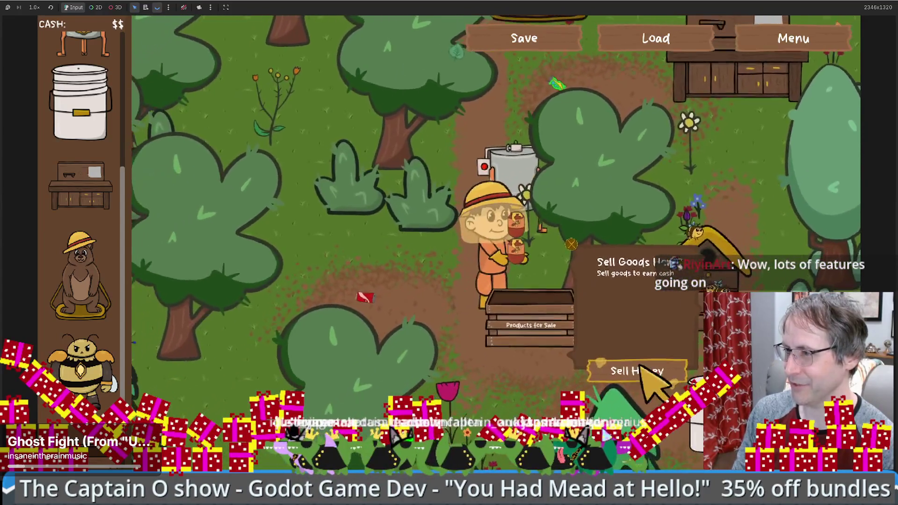
{"action": "key", "text": "w"}
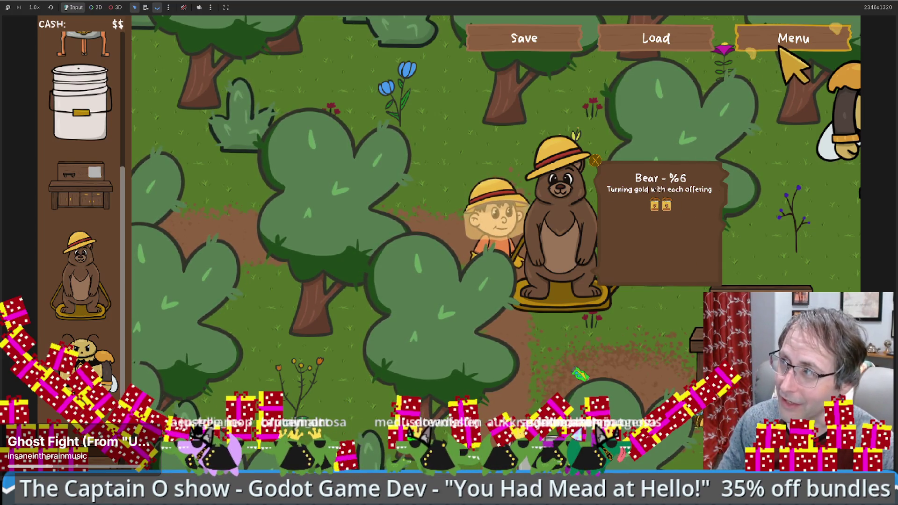
{"action": "left_click", "coordinate": [690, 43]}
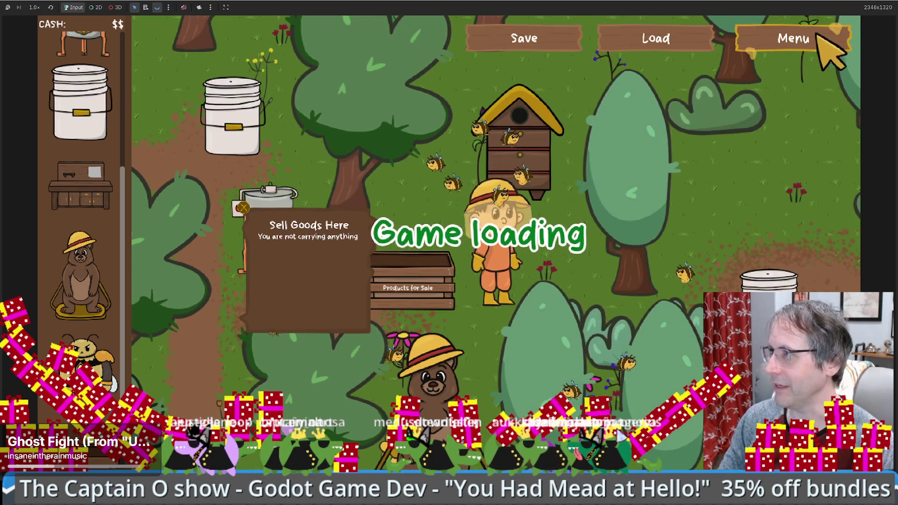
Return to the title screen and start a new game of You Had Mead at Hello!
{"action": "left_click", "coordinate": [823, 44]}
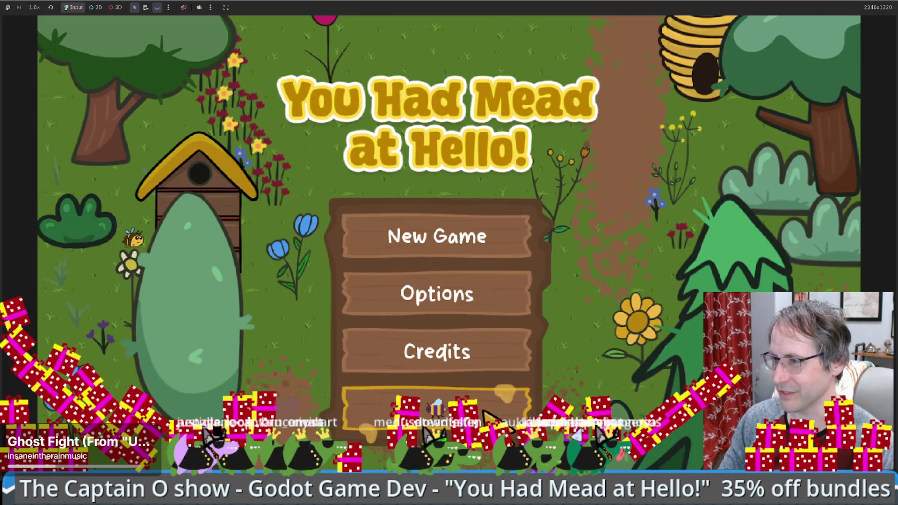
{"action": "left_click", "coordinate": [437, 236]}
{"action": "left_click", "coordinate": [574, 220]}
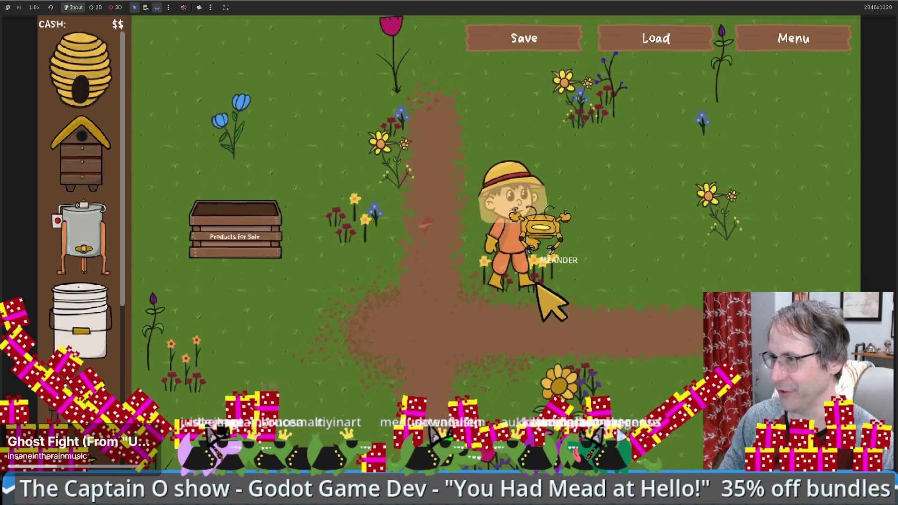
Place a Honey Extractor and Crafting Table on the field and send the beekeeper to each.
{"action": "left_click_drag", "start_coordinate": [118, 248], "coordinate": [578, 337]}
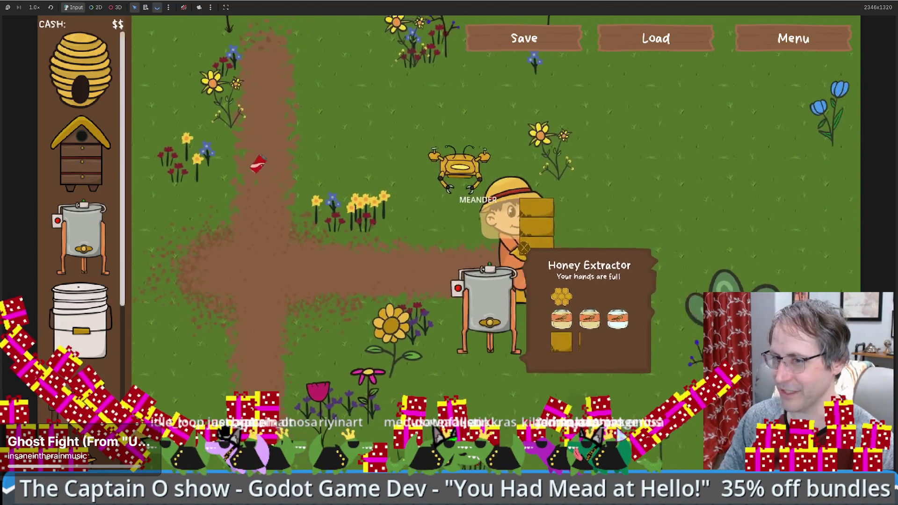
{"action": "key", "text": "c"}
{"action": "left_click", "coordinate": [655, 233]}
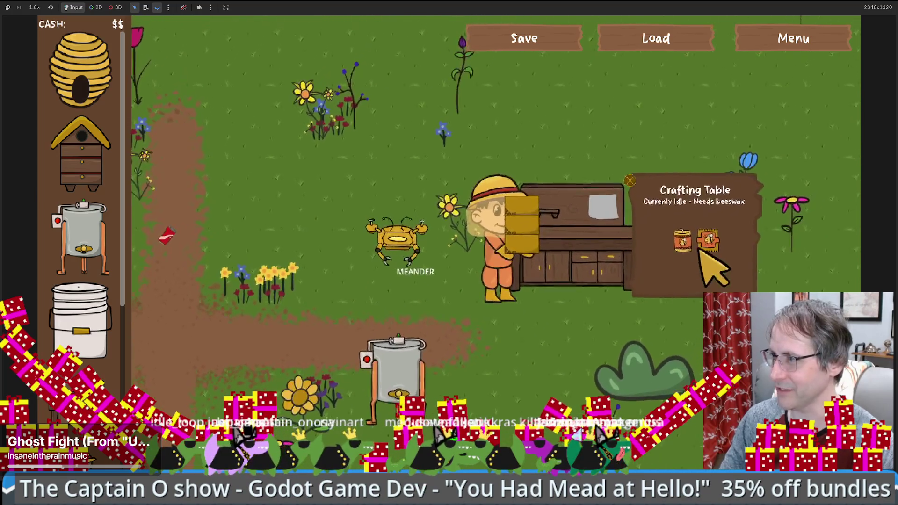
{"action": "left_click", "coordinate": [457, 341]}
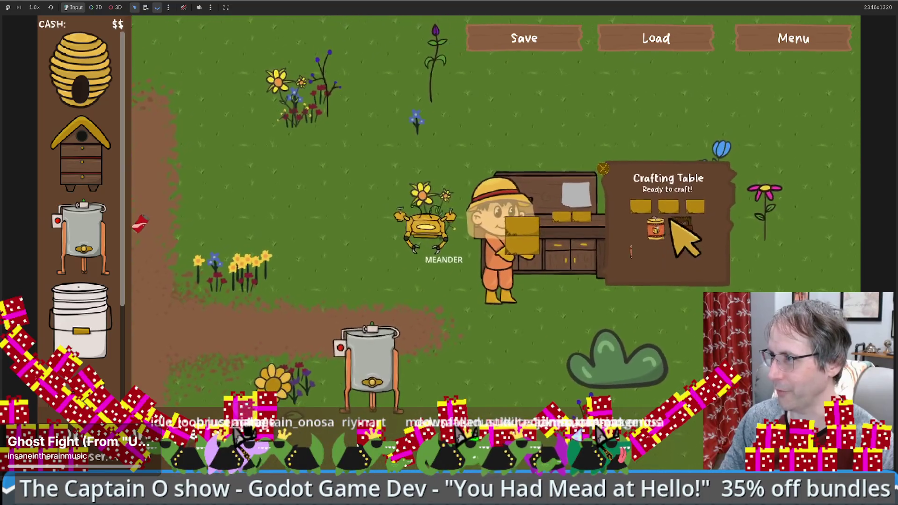
{"action": "left_click", "coordinate": [669, 238]}
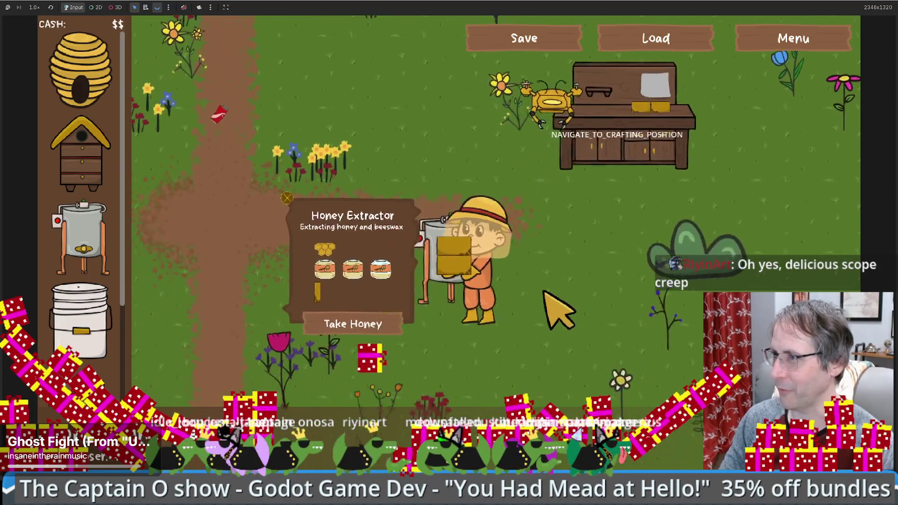